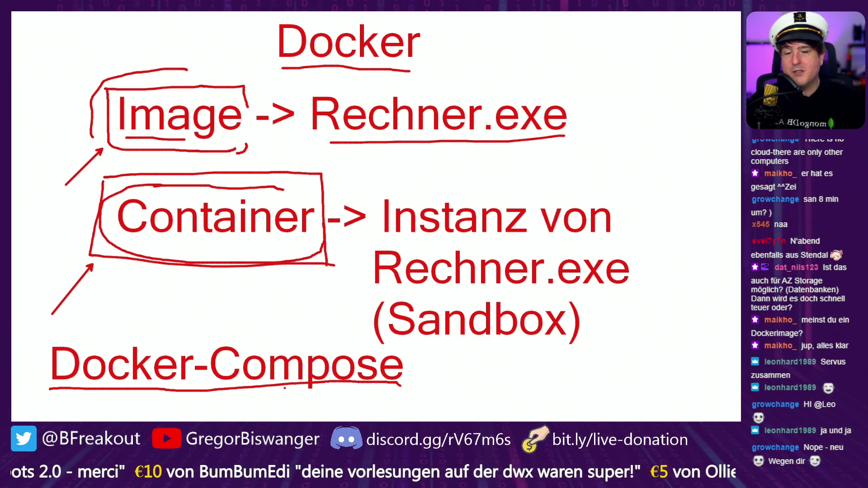
Draw a red pen arrow leading on from Docker-Compose toward the YAML note
mouse_move(418, 375)
mouse_down()
mouse_move(468, 370)
mouse_move(485, 392)
mouse_up()
text(YAML)
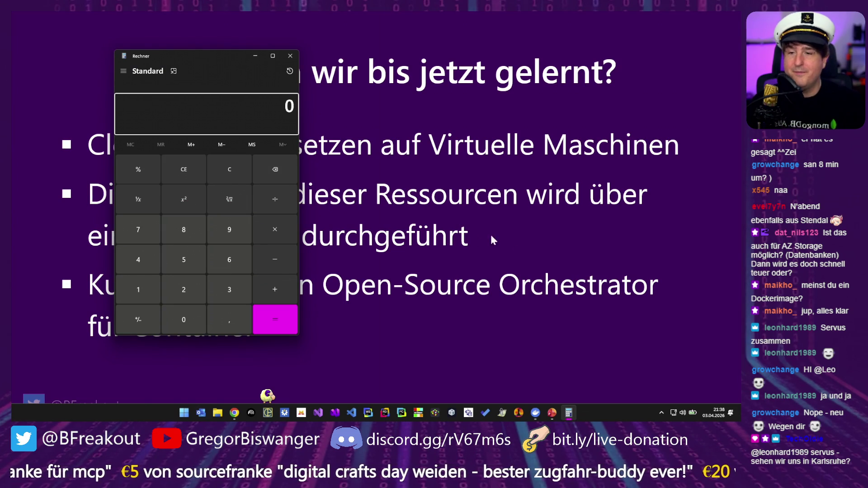
Close the Calculator and advance to the 'Ein Überblick über K8s' title slide
click(289, 55)
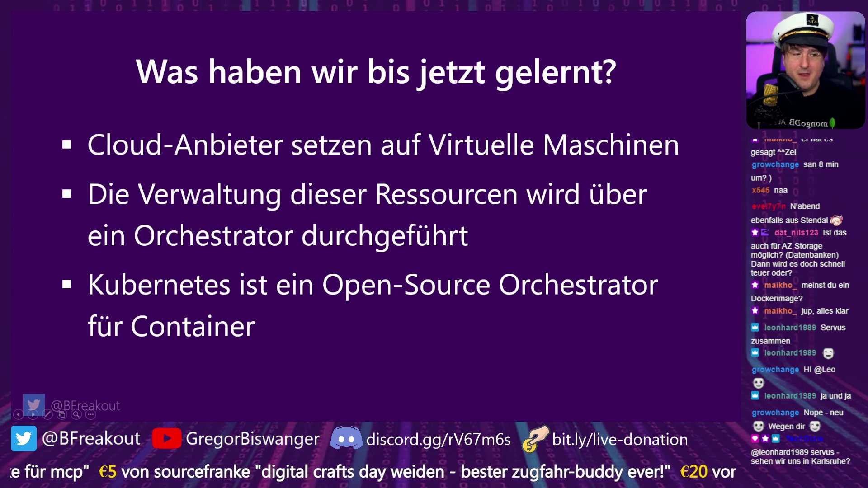
key(Right)
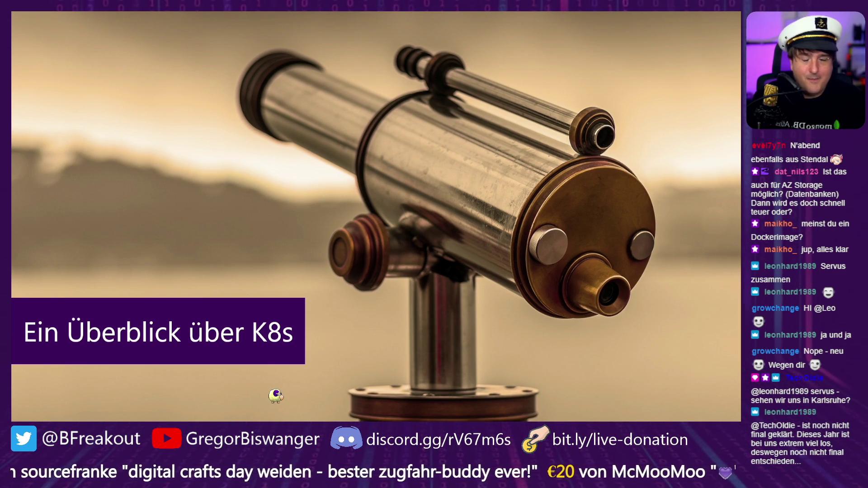
Advance through the Kubernetes definition and cloud platforms slides to the summary slide
key(Right)
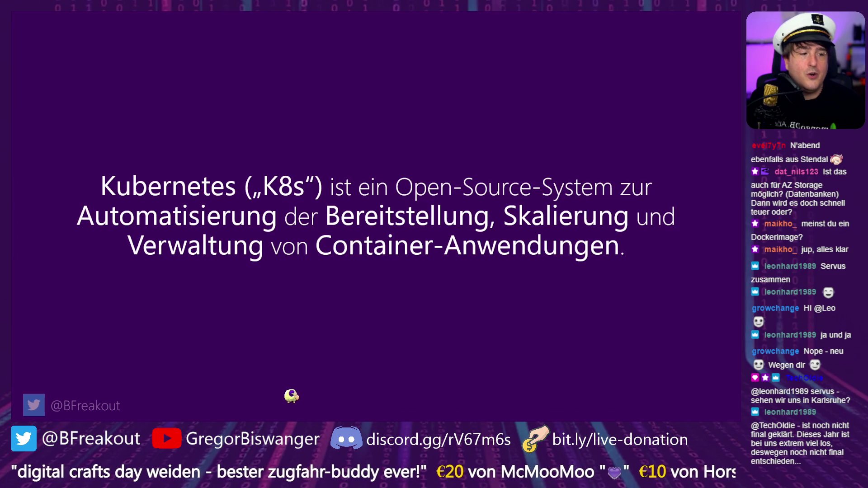
key(Right)
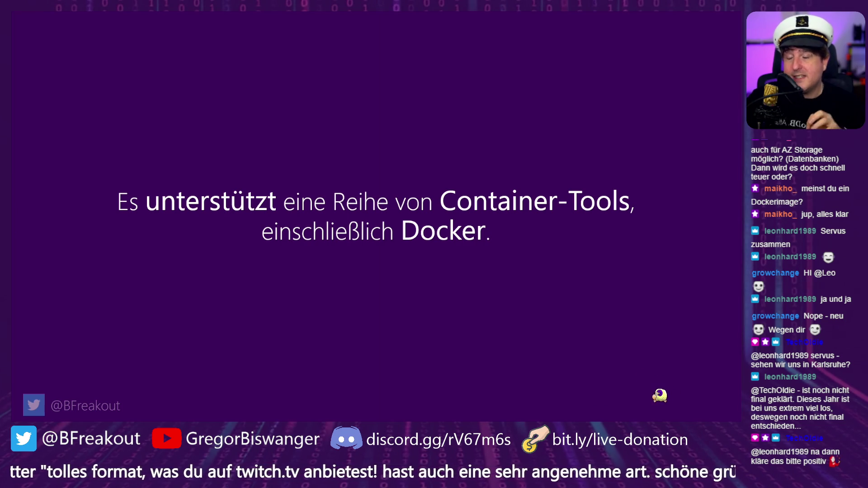
key(Right)
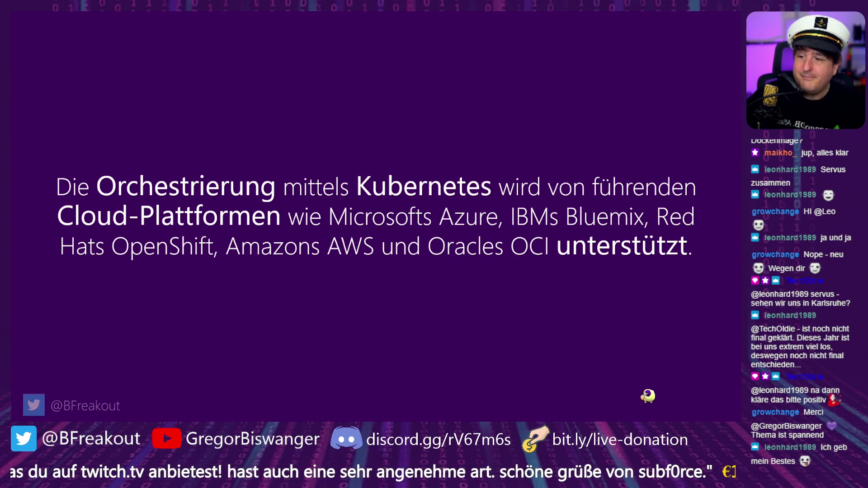
key(Right)
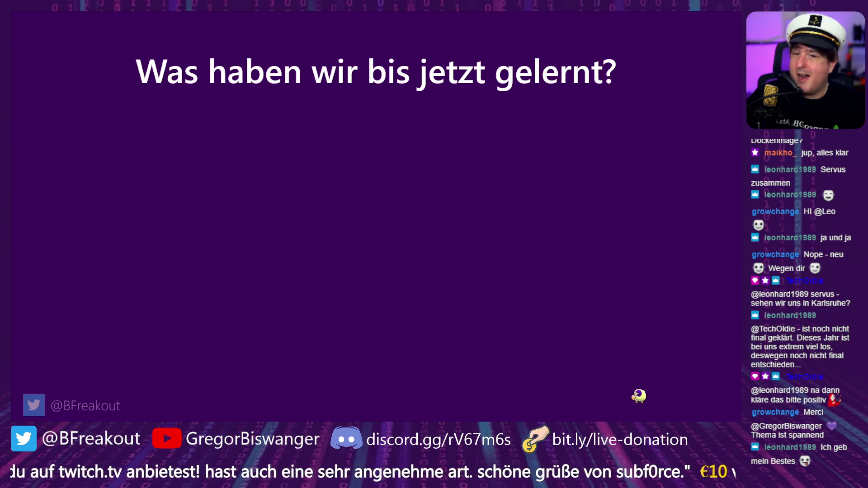
Reveal the four Kubernetes summary points and advance to the 'Die K8s Architektur' title slide
key(Right)
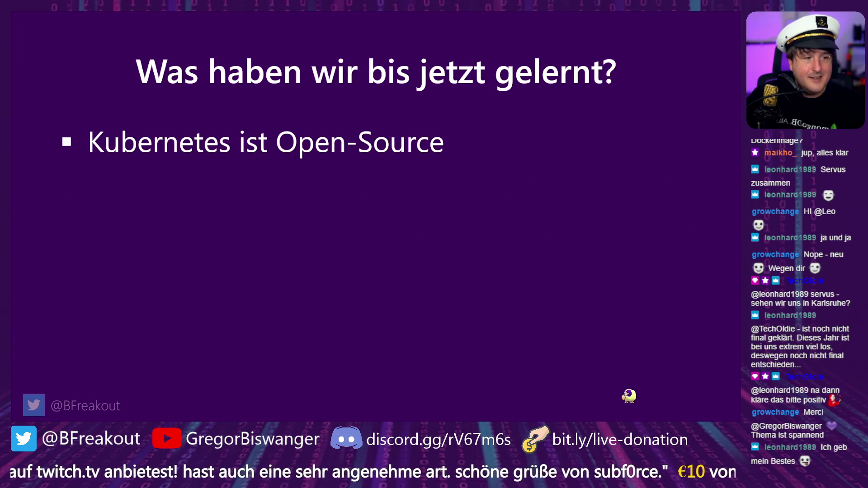
key(Right)
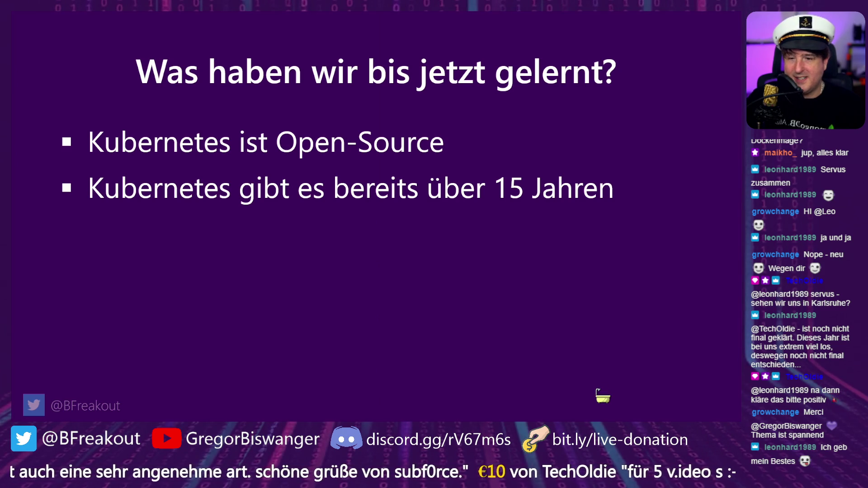
key(Right)
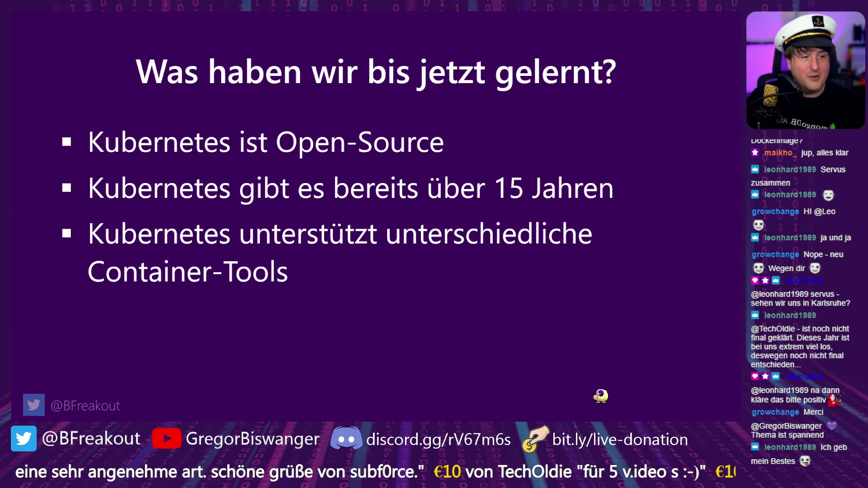
key(Right)
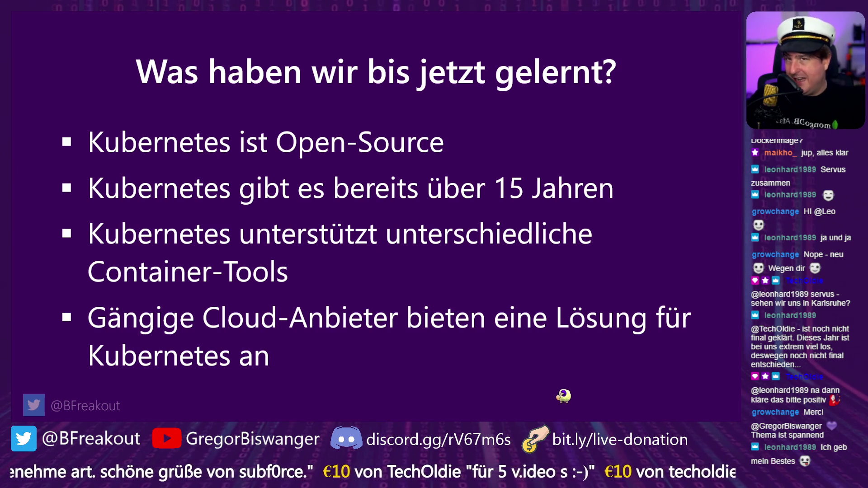
key(Right)
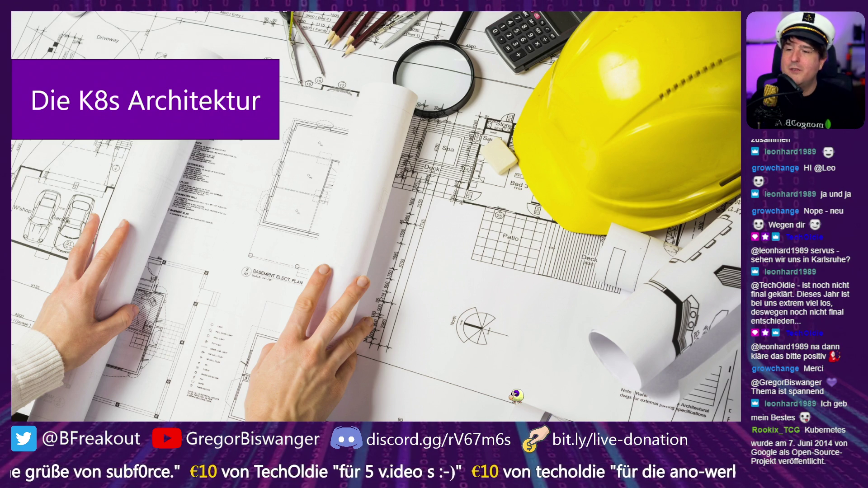
Step back to the Google/CNCF slide, then return to the Kubernetes architecture slide
key(Right)
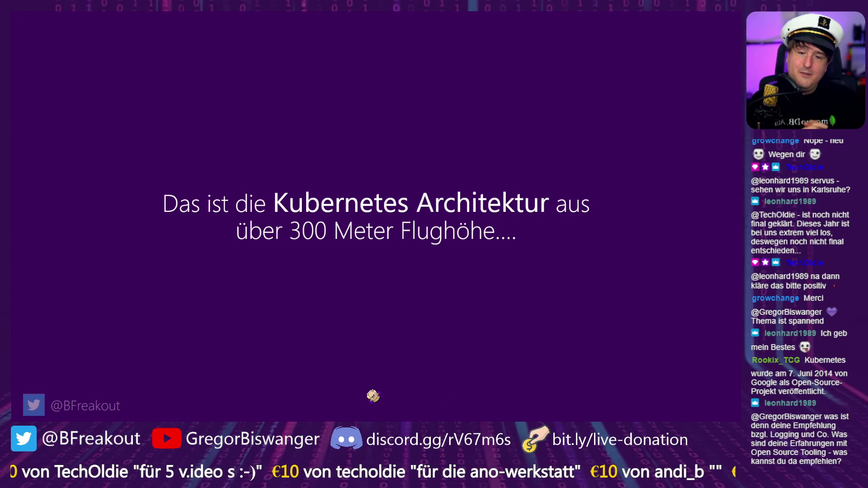
key(Right)
key(Left)
key(Left)
key(Left)
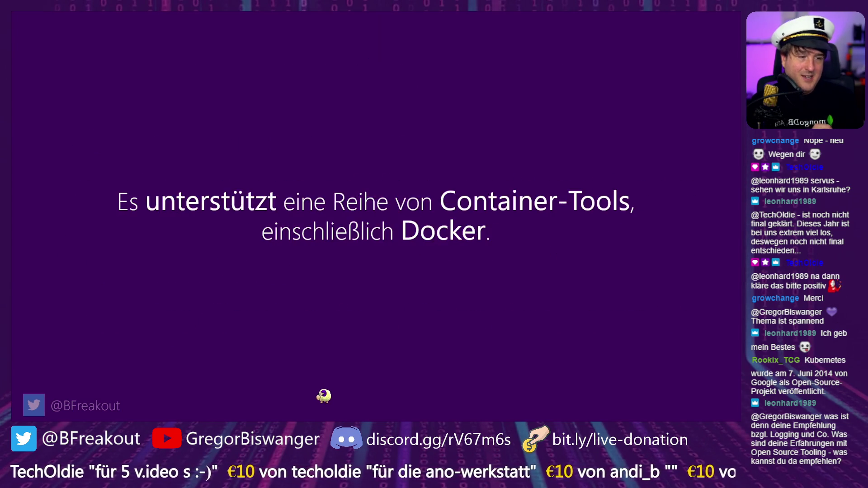
key(Left)
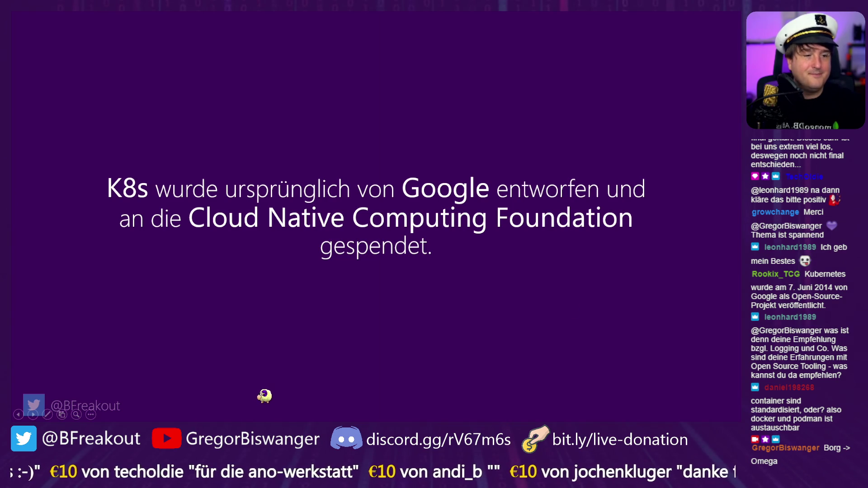
key(Right)
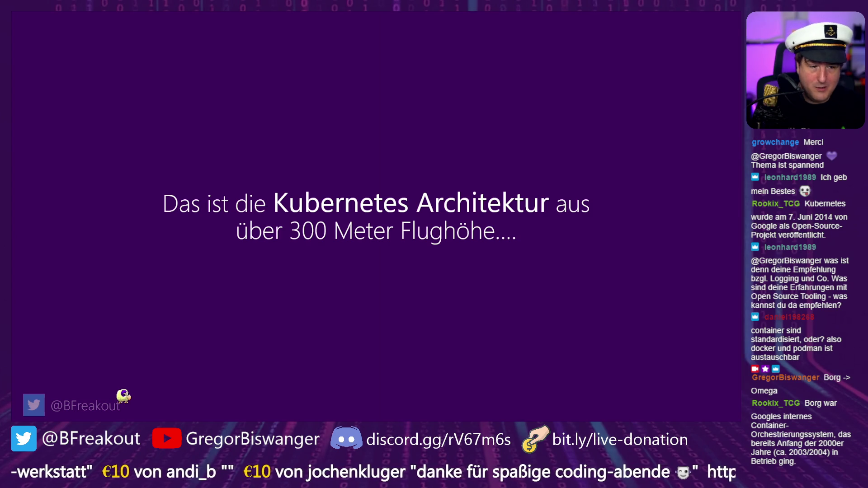
Check the Mentimeter page, then advance past the Docker history statements to the Docker Architektur diagram
click(251, 412)
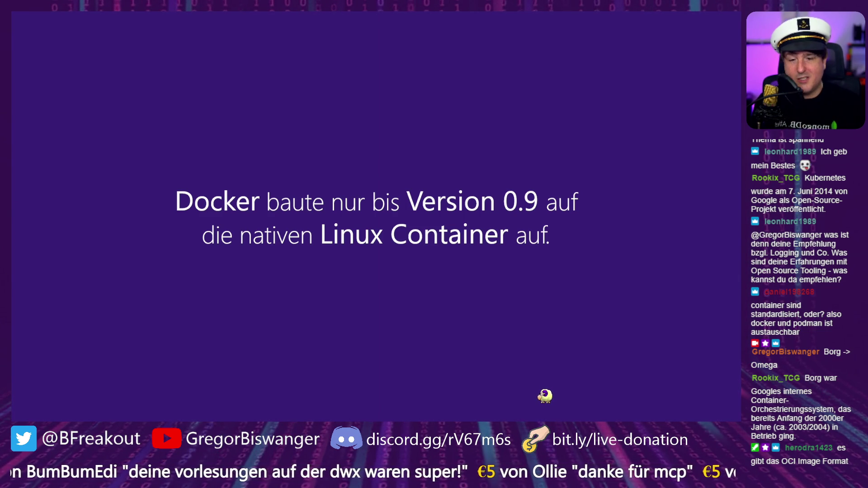
key(Right)
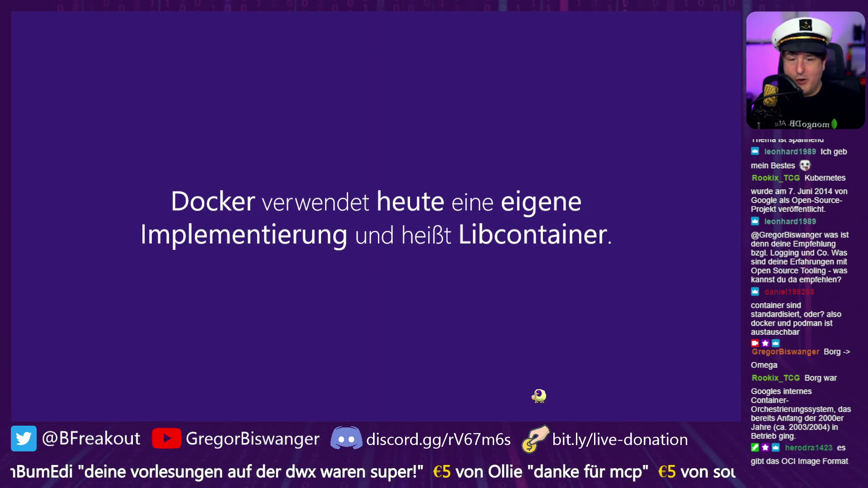
key(Right)
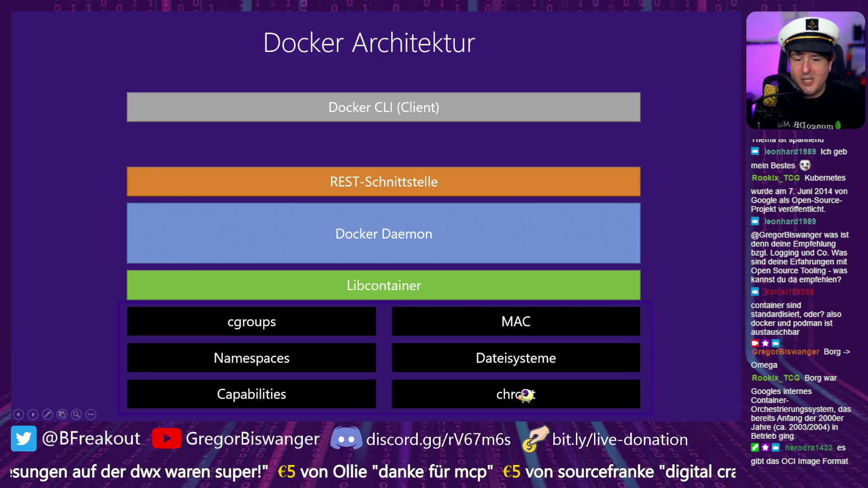
Reveal the frame and arrows on cgroups, Namespaces, MAC, Dateisysteme, chroot and the right-hand boxes
key(Right)
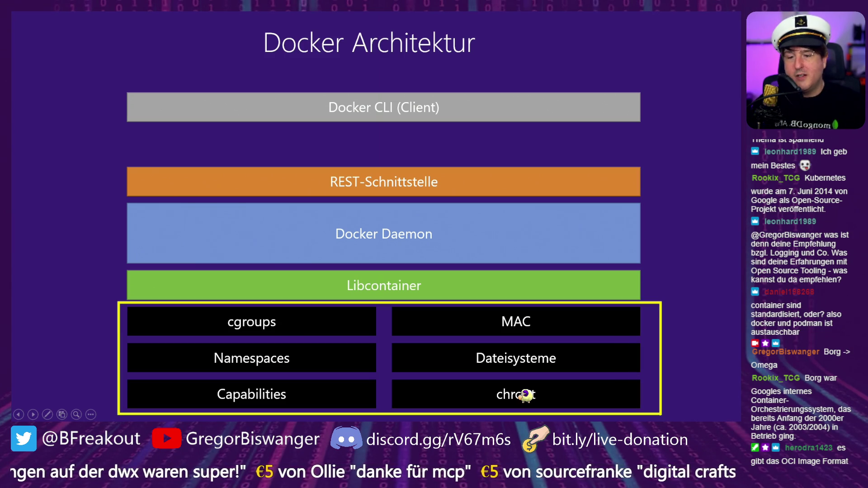
key(Right)
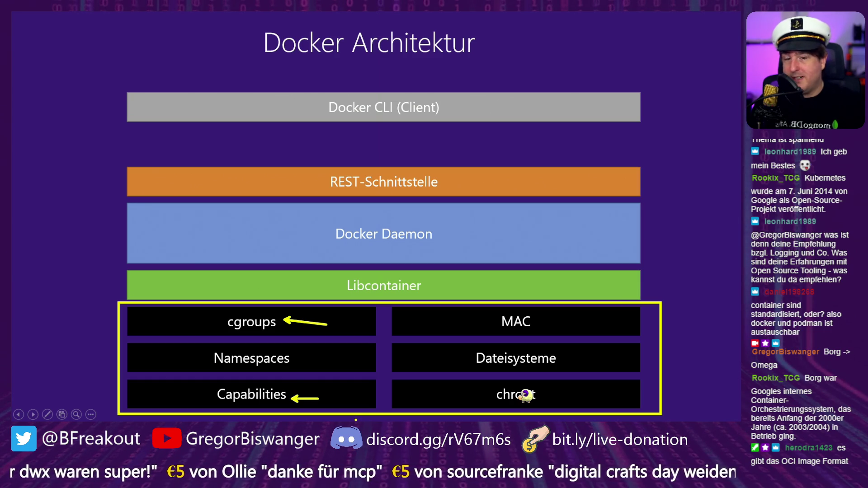
key(Right)
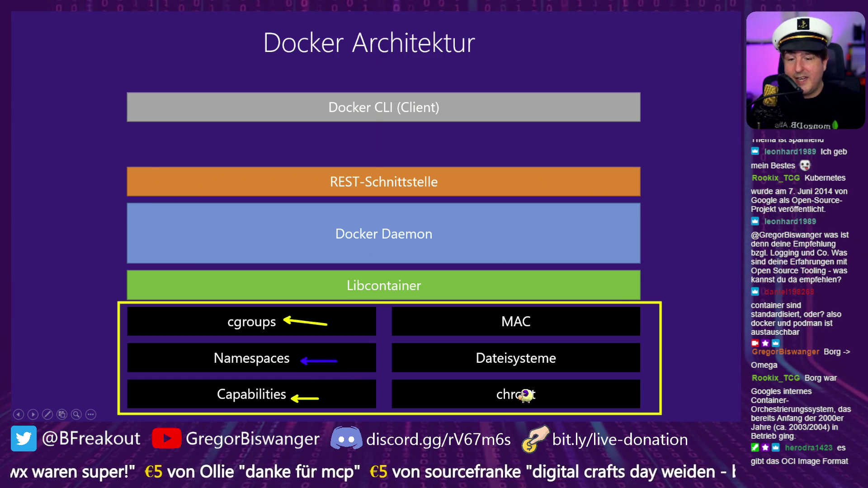
key(Right)
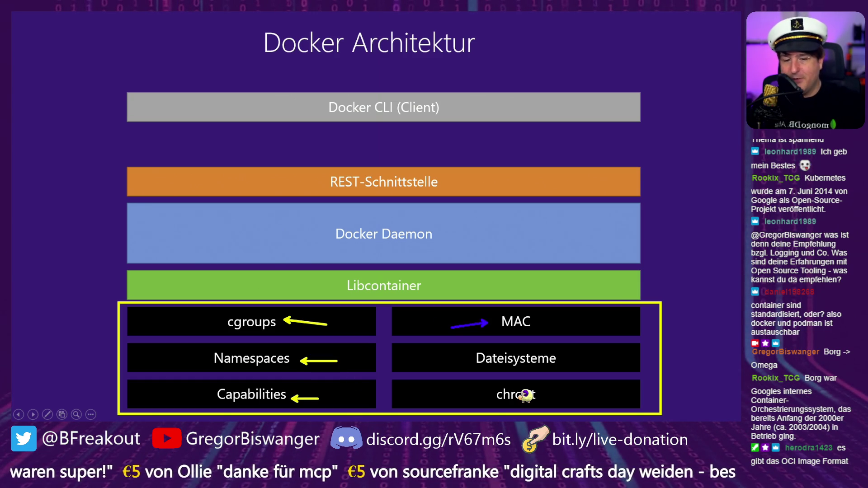
key(Right)
key(Right)
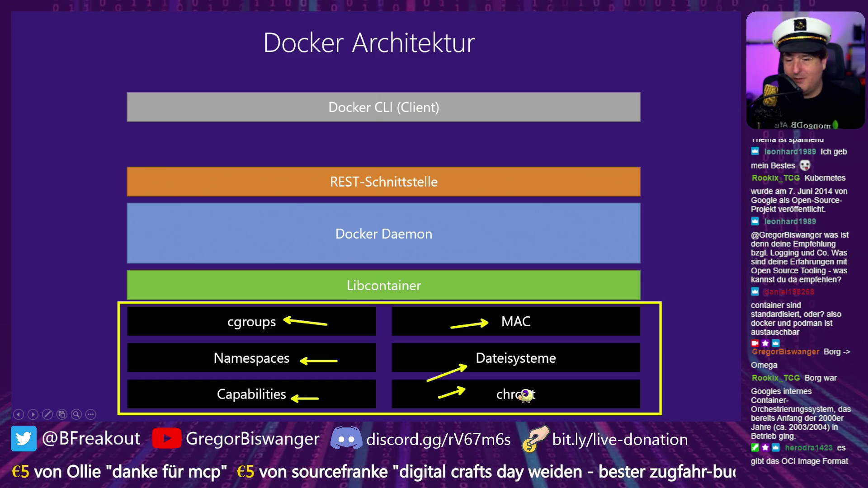
Clear the annotations and switch to the Mentimeter audience questions
key(e)
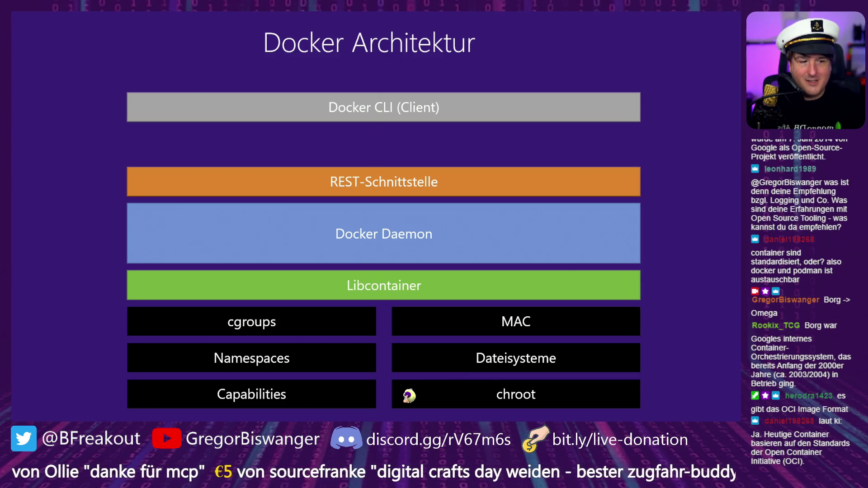
key(alt+Tab)
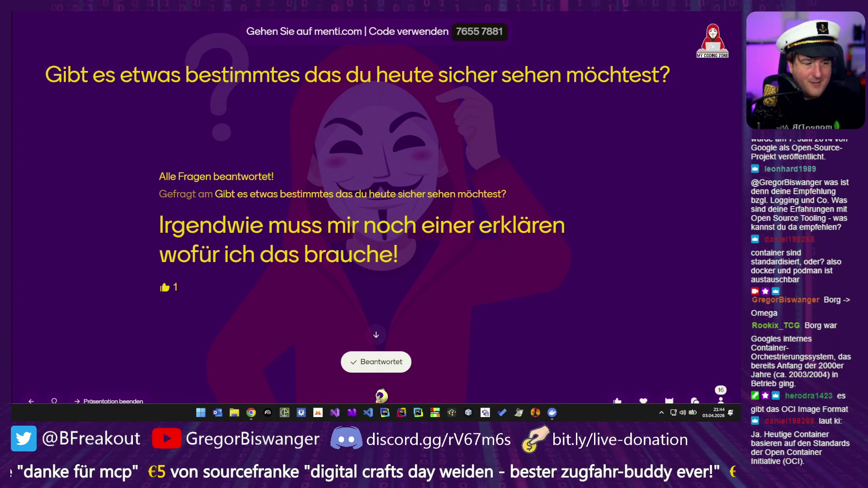
Leave the Mentimeter Q&A, return to the slideshow and advance to the next lecture slide
key(super+d)
key(super+d)
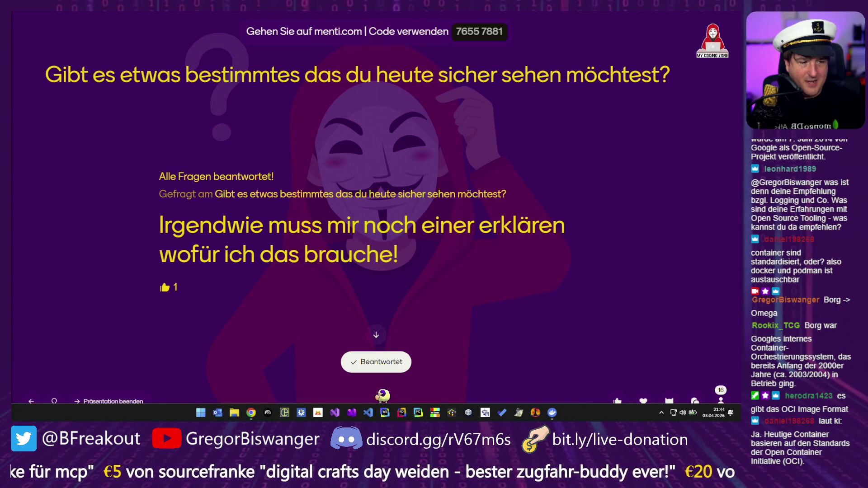
key(alt+Tab)
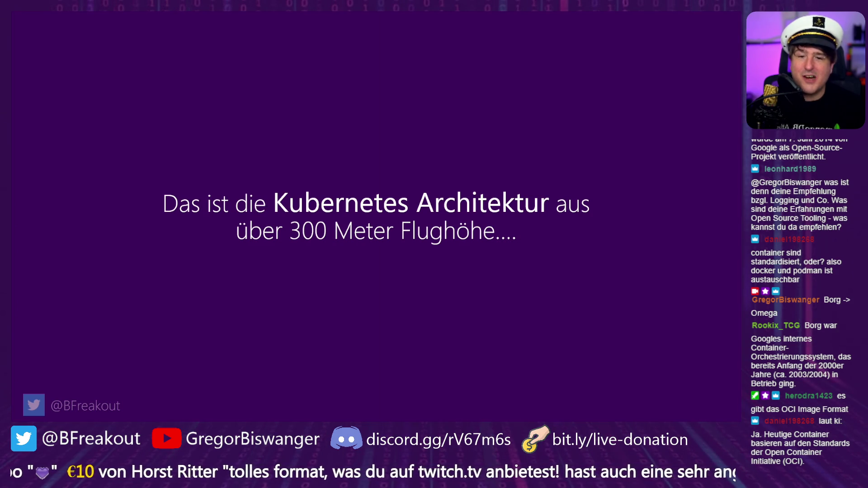
key(Right)
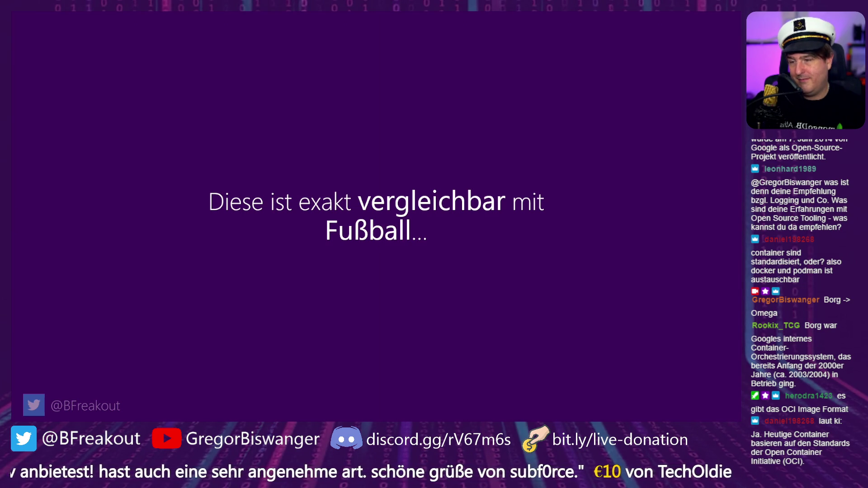
Advance to the K8s Cluster diagram of nodes, pods and master
key(Right)
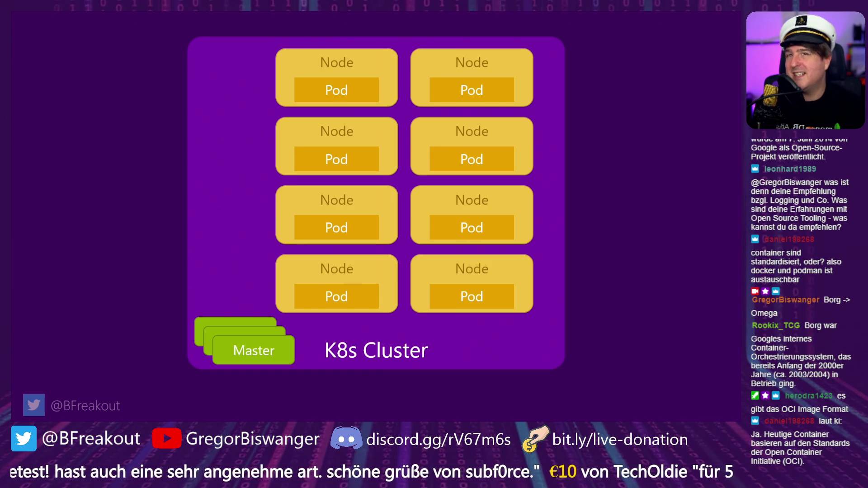
Reveal the football pitch, Trainer and Spieler labels, then advance to the Master slide
key(Right)
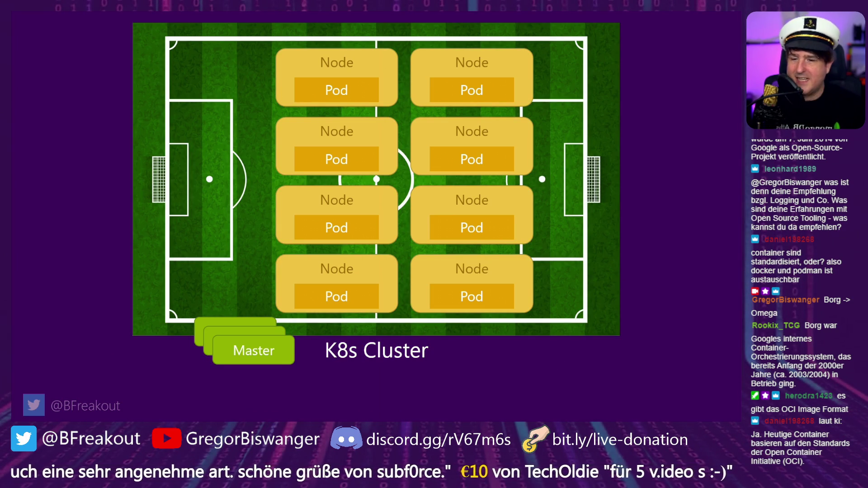
key(Right)
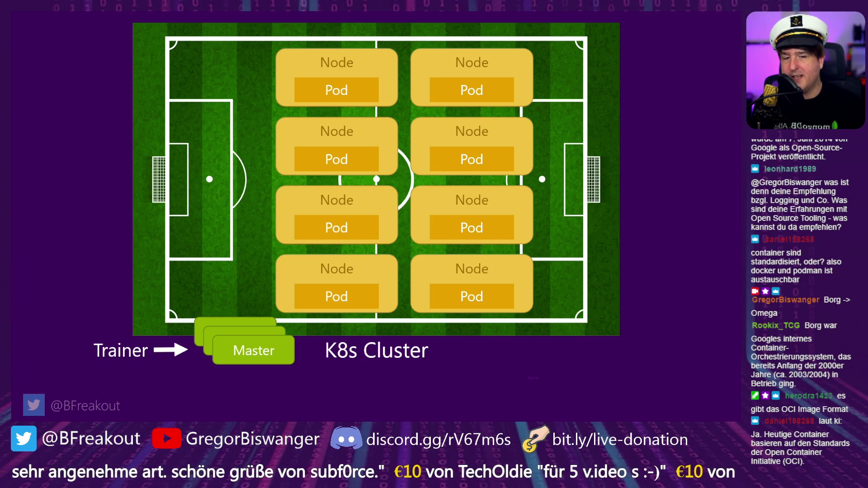
key(Right)
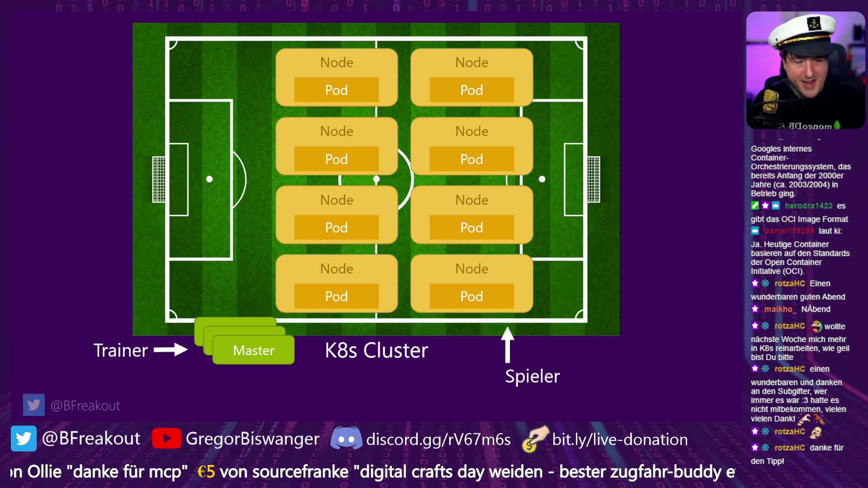
key(Right)
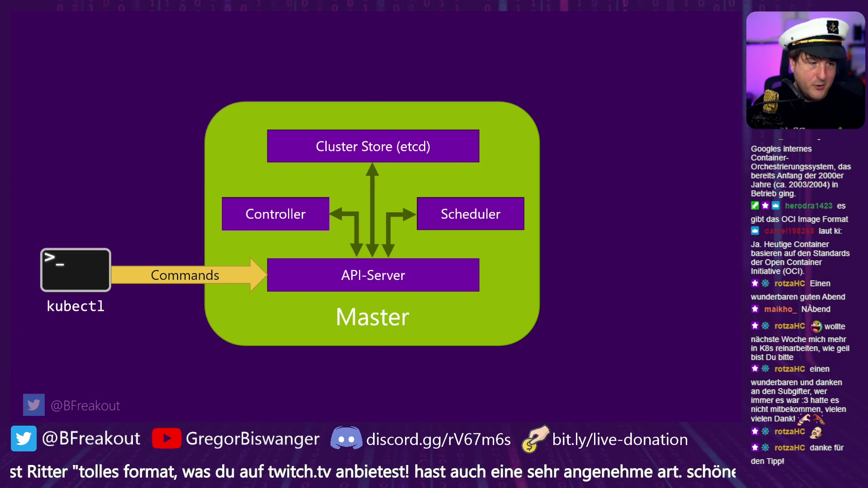
Advance to the 'Die Konfigurationsdatei' slide with the mongo.yaml example
key(Right)
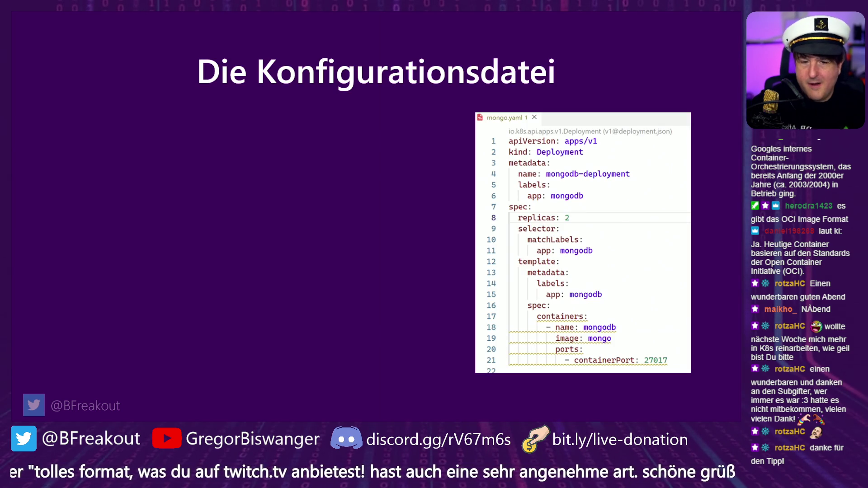
Build in the bullets on YAML as standard, YAML being easy, and exact indentation
key(Right)
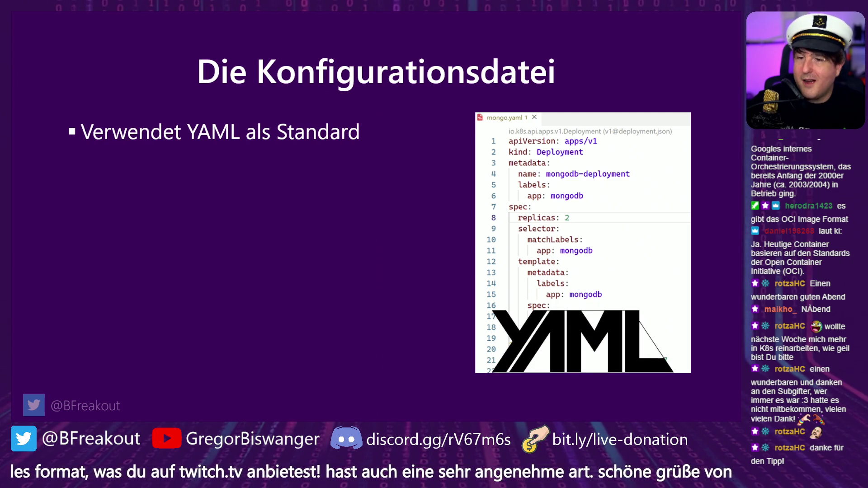
key(Right)
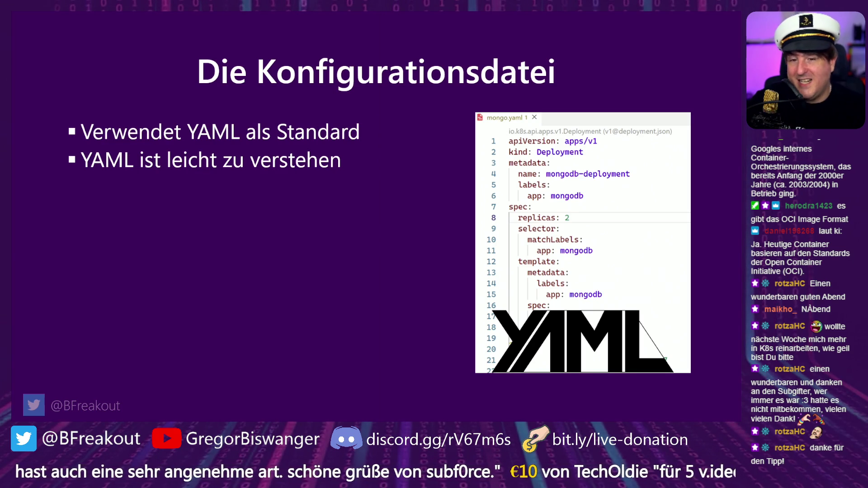
key(Right)
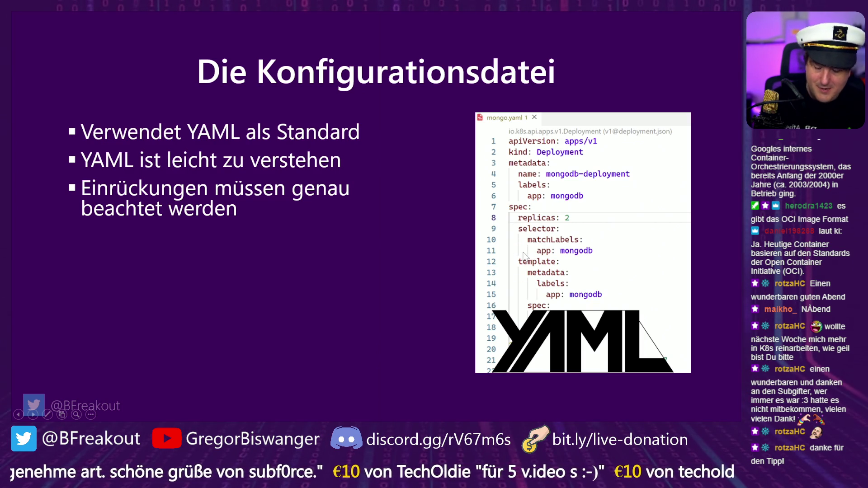
scroll(522, 253, up, 2)
scroll(523, 258, up, 1)
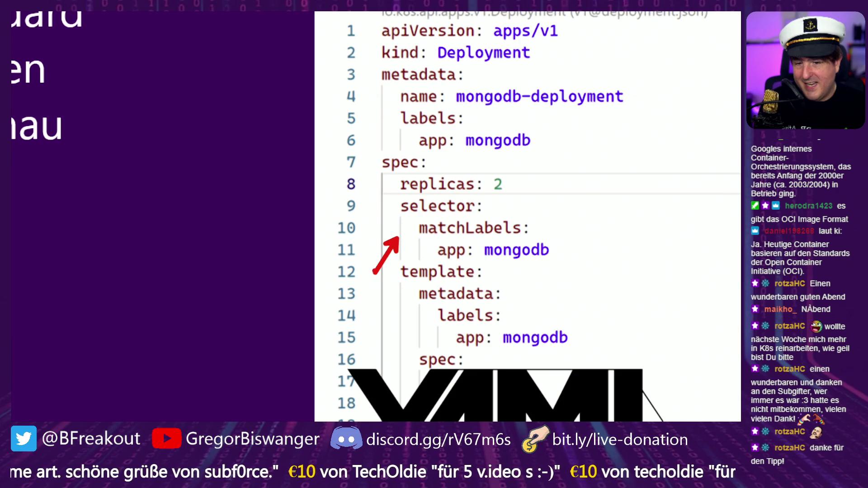
mouse_move(389, 278)
mouse_down()
mouse_move(400, 296)
mouse_move(412, 258)
mouse_move(410, 204)
mouse_move(396, 179)
mouse_up()
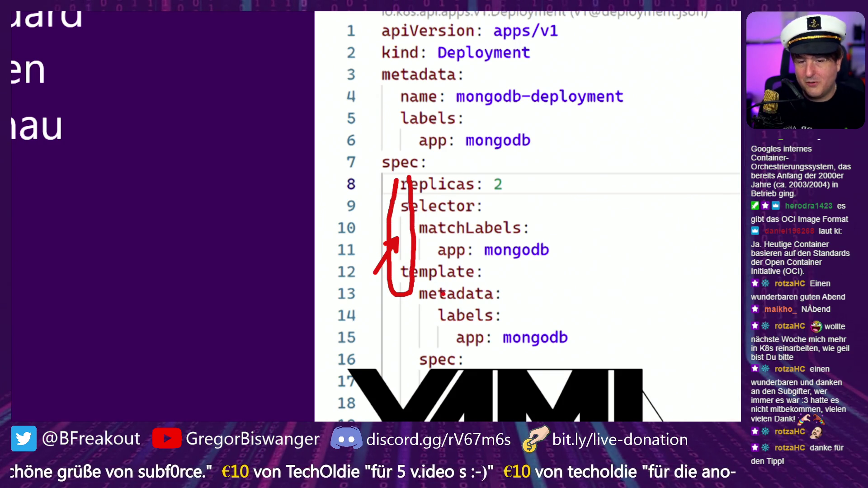
key(Escape)
key(Escape)
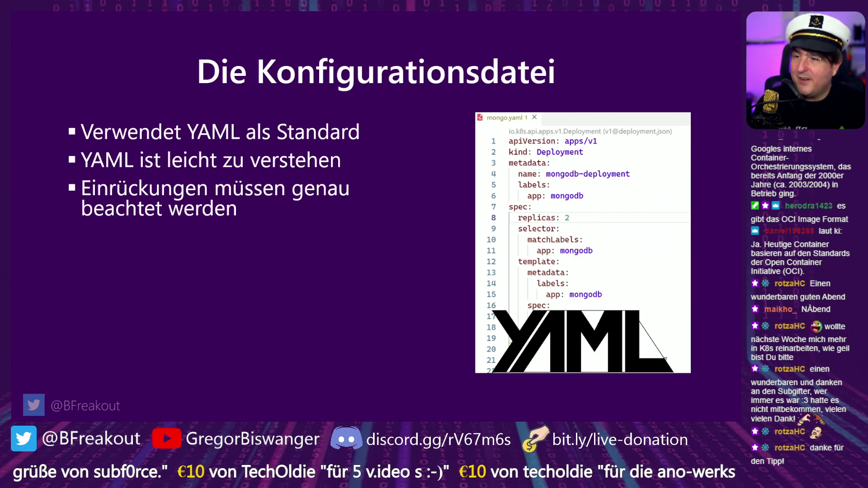
Show the IDE validation and version control bullets, then advance to 'YAML-Konfigurationsdatei'
key(Right)
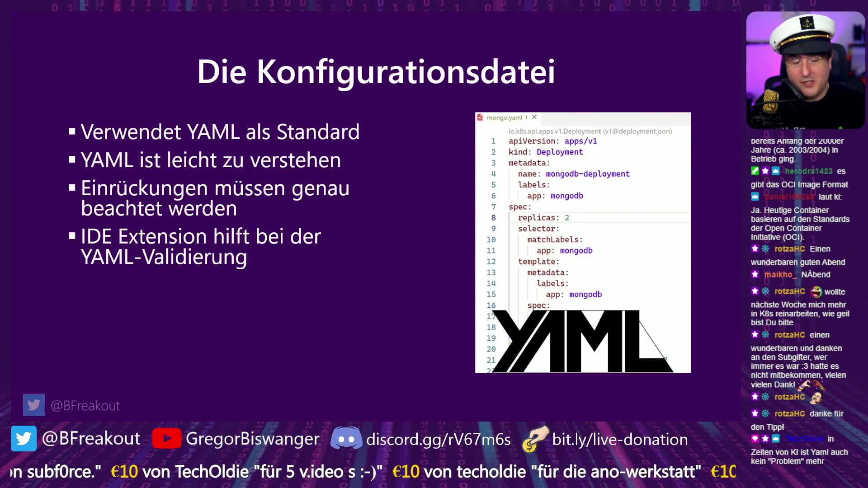
key(Right)
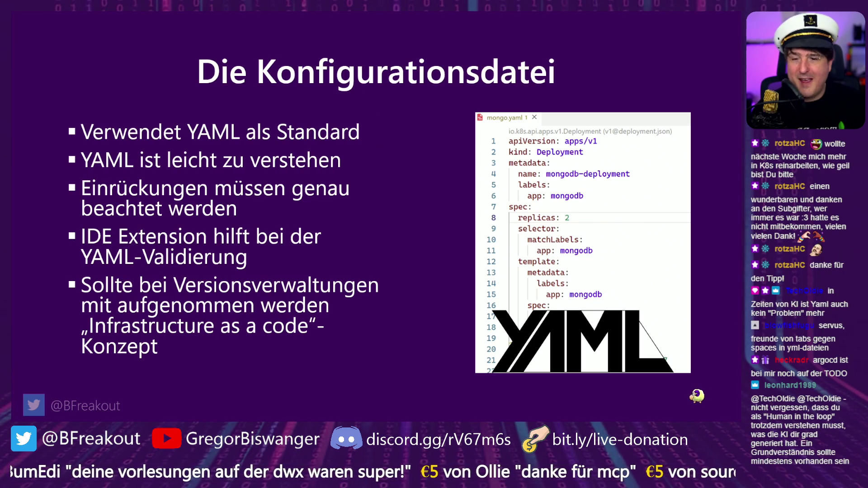
key(Right)
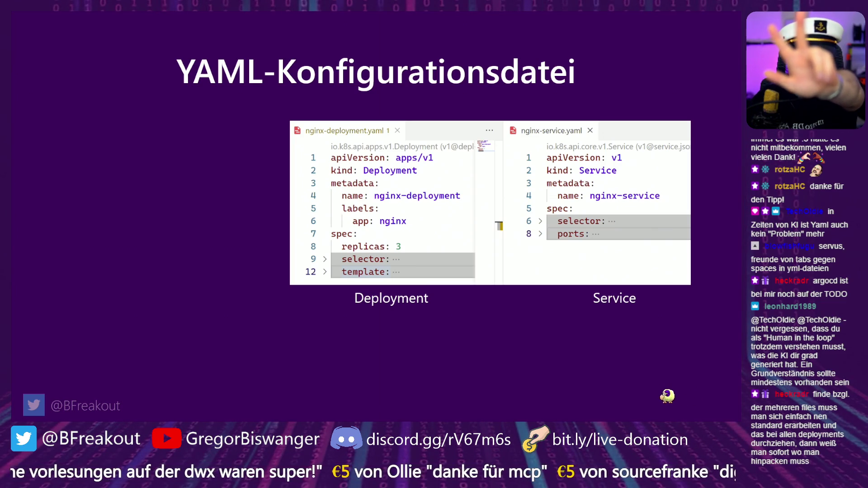
Reveal the three-sections note and highlight metadata and spec in both nginx files
key(Right)
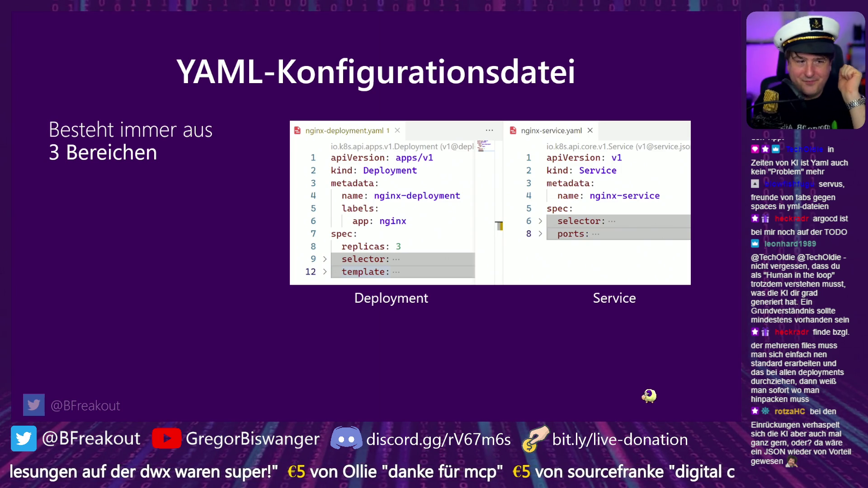
key(Right)
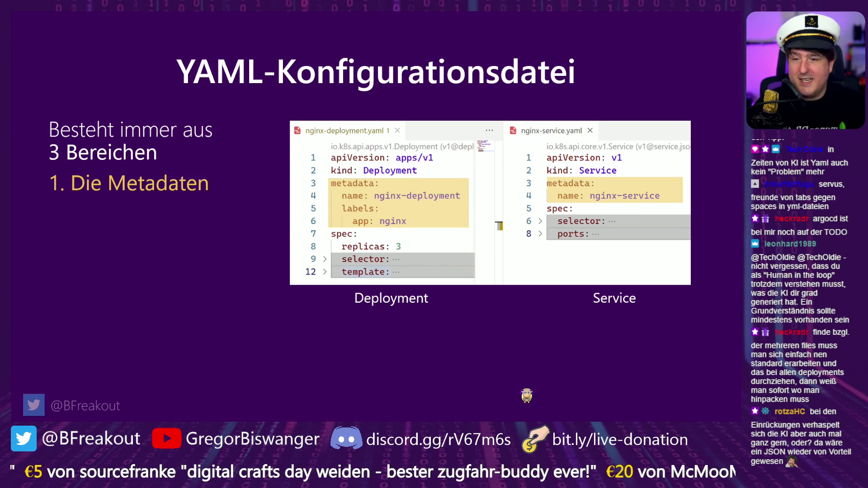
key(Right)
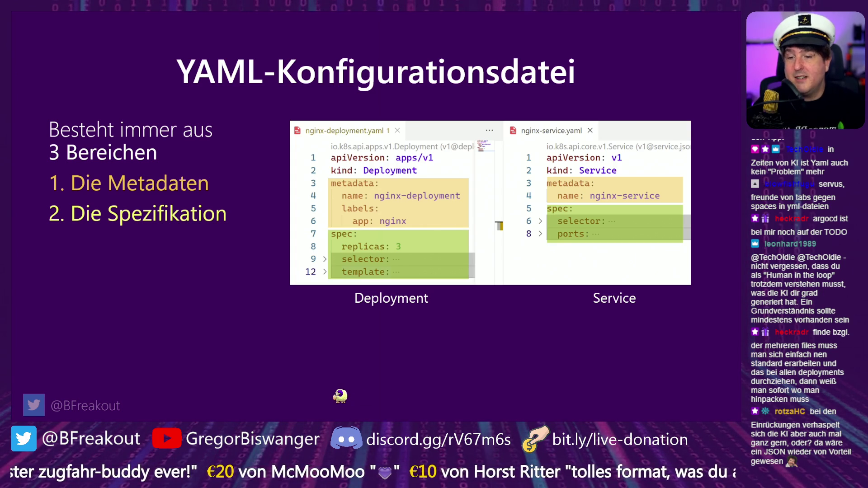
key(Right)
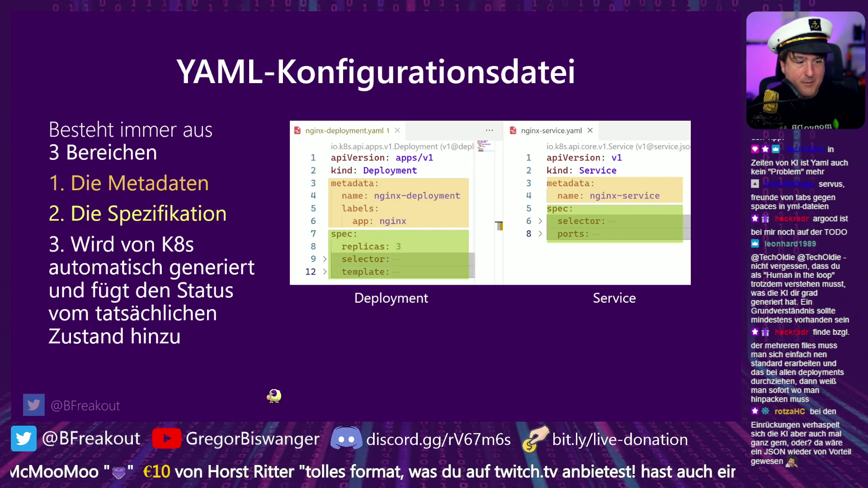
On the Master diagram, ink arrows at the Commands flow, API-Server and Cluster Store (etcd)
key(Right)
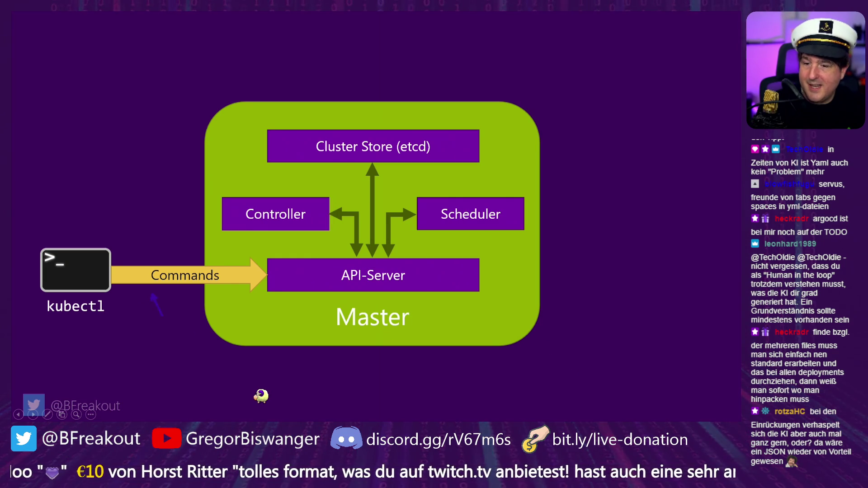
drag(163, 336, 154, 295)
drag(285, 302, 335, 281)
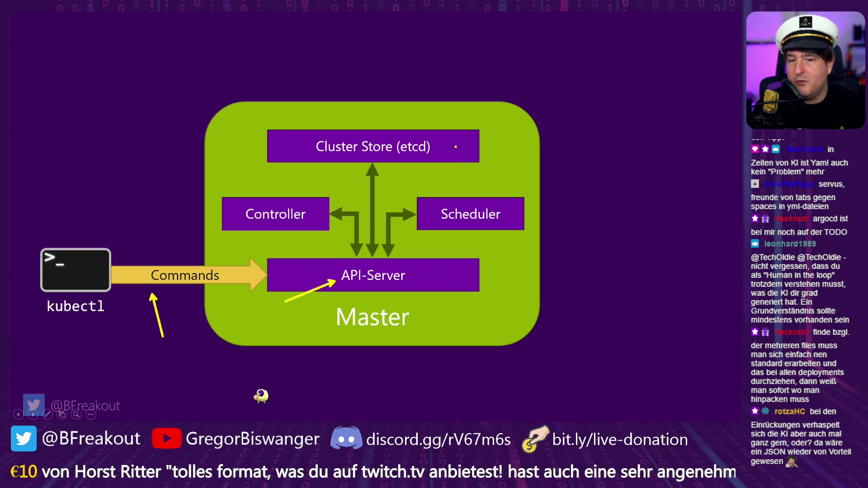
drag(500, 135, 442, 143)
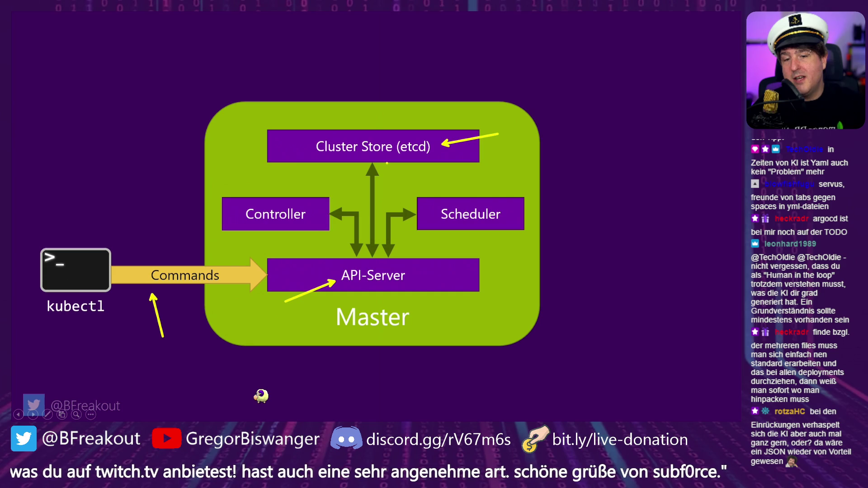
Underline Scheduler and Controller in yellow, erase all ink, and advance to the YAML slide
drag(436, 228, 481, 225)
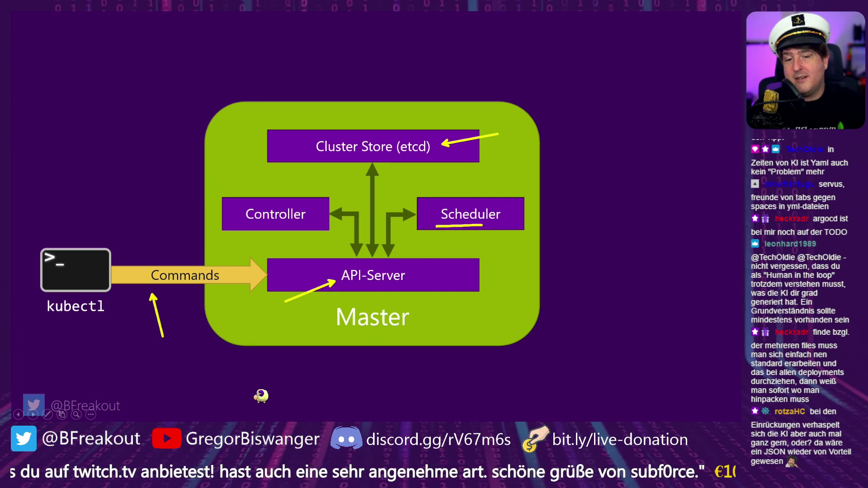
drag(237, 222, 297, 221)
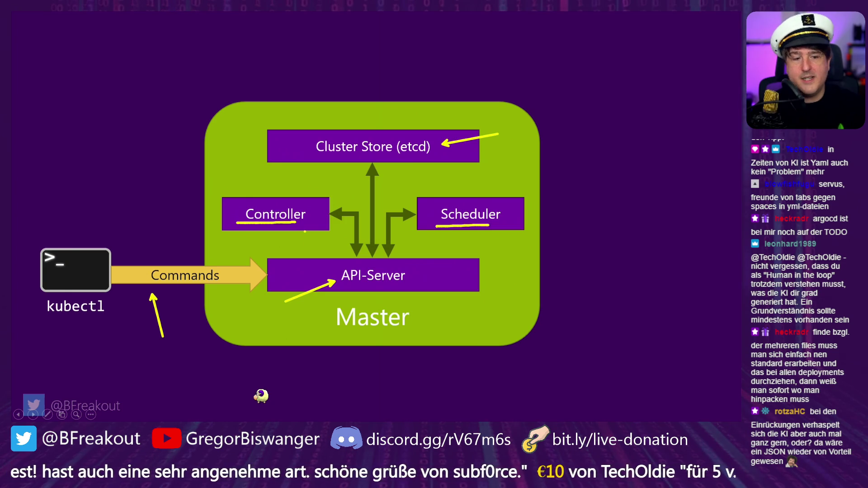
key(e)
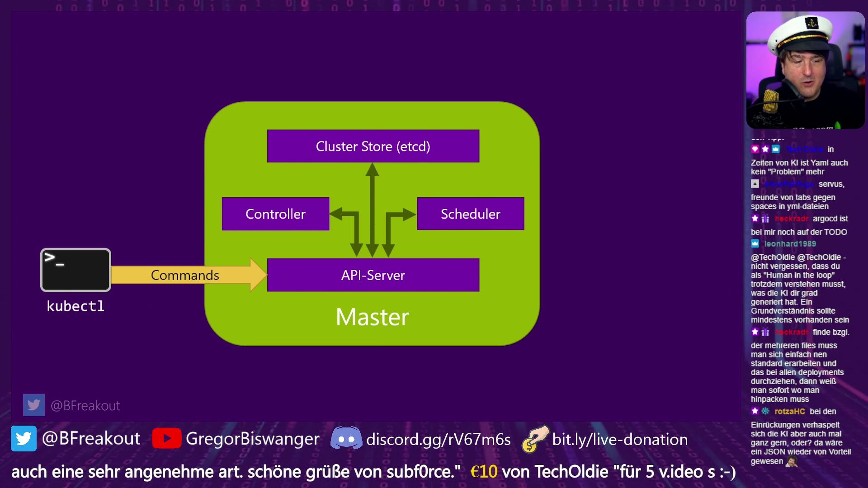
key(Right)
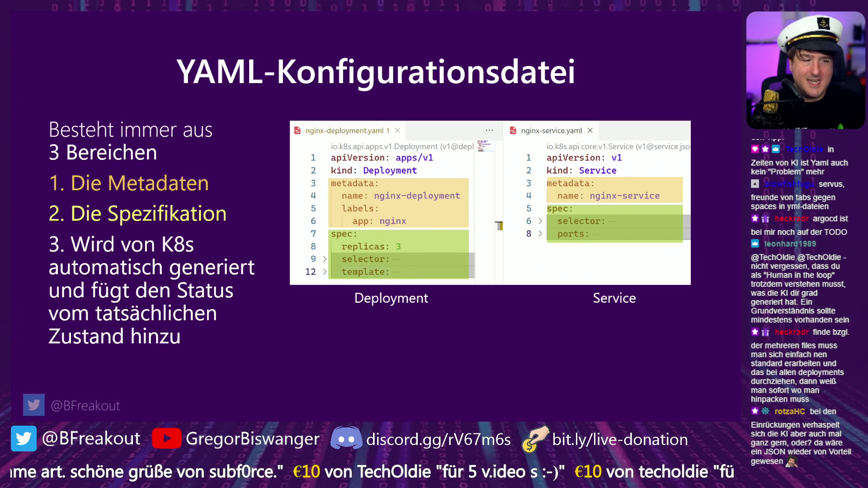
Advance through the Deployment title slide to the Deployment and Pods slide
key(Right)
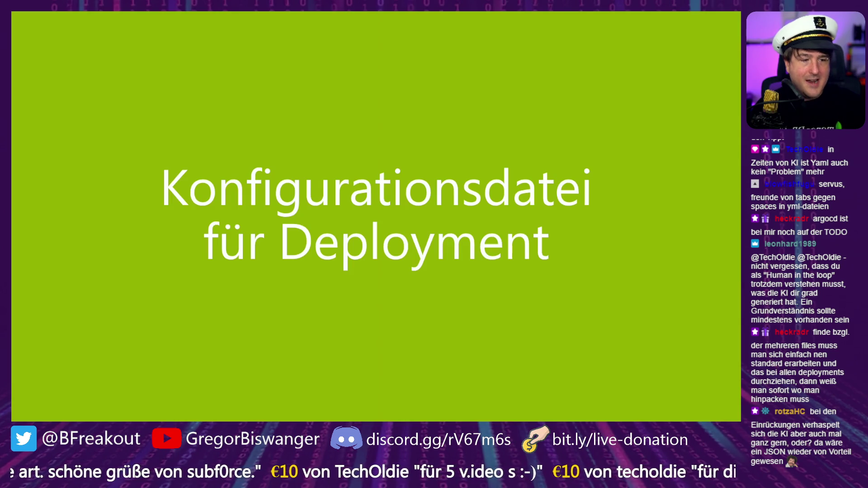
key(Right)
key(Right)
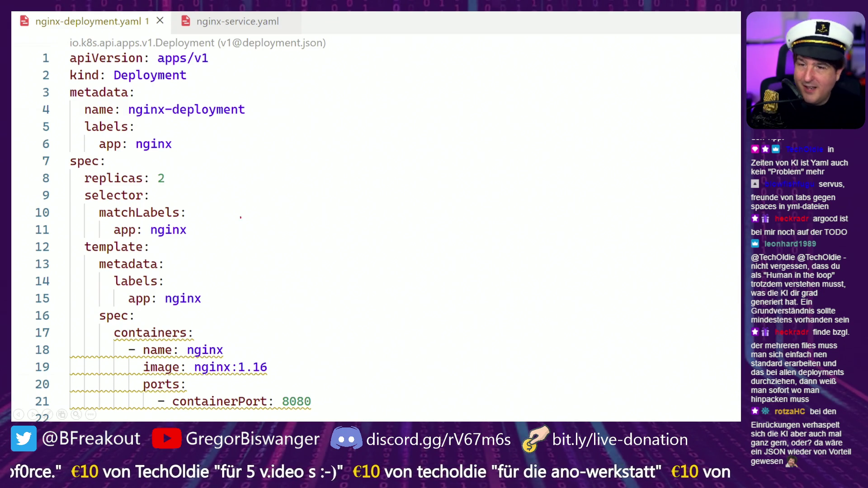
Underline matchLabels, the app: nginx labels and both metadata lines in red ink
drag(137, 154, 191, 155)
drag(102, 220, 280, 215)
drag(117, 240, 185, 239)
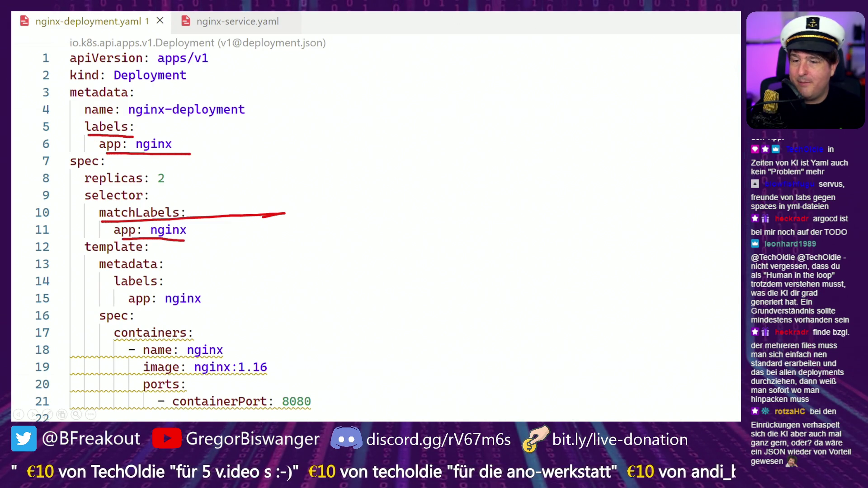
mouse_move(115, 297)
mouse_down()
mouse_move(175, 291)
mouse_move(202, 308)
mouse_up()
drag(101, 271, 155, 271)
drag(68, 105, 140, 99)
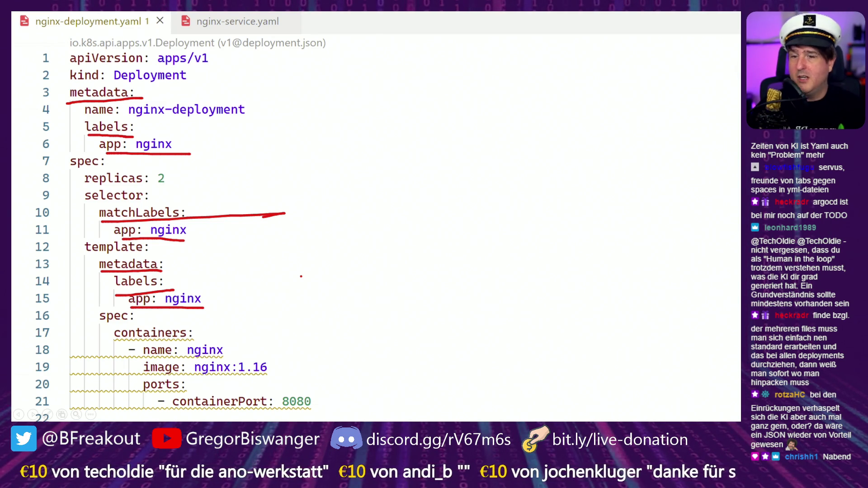
Erase all red annotations from the deployment YAML code
key(Escape)
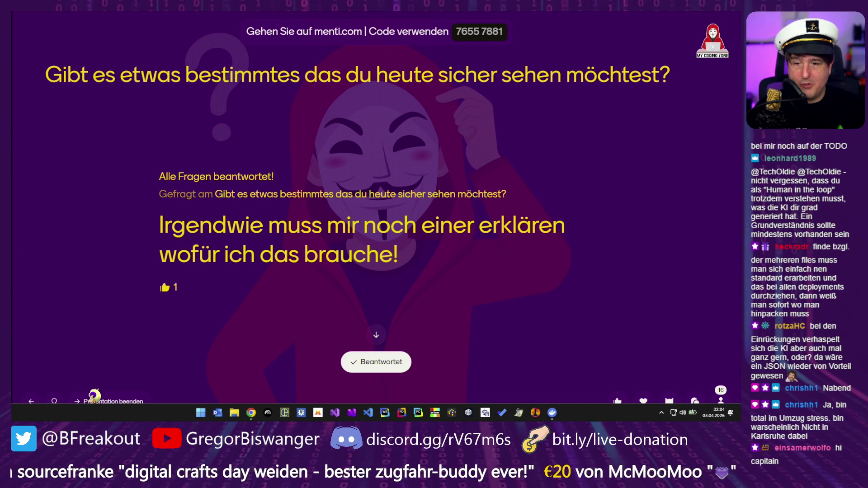
Present the Q&A fullscreen through the last question to the end screen, then return to the editor
key(f)
click(376, 336)
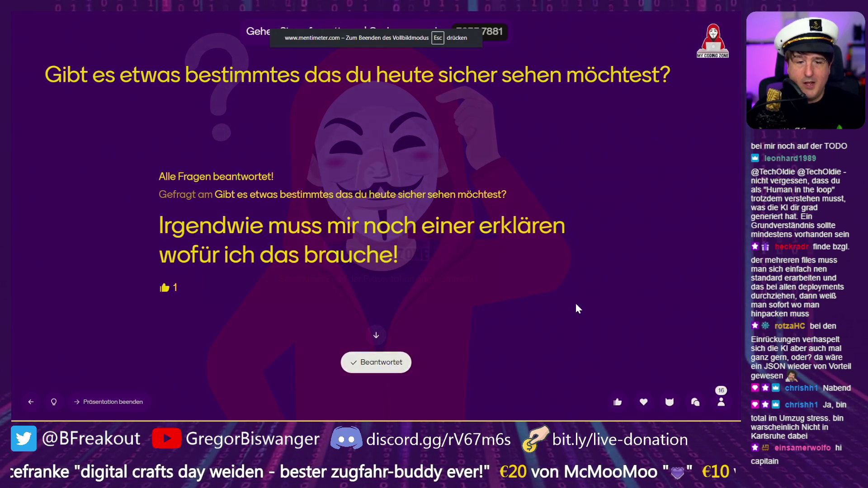
key(Right)
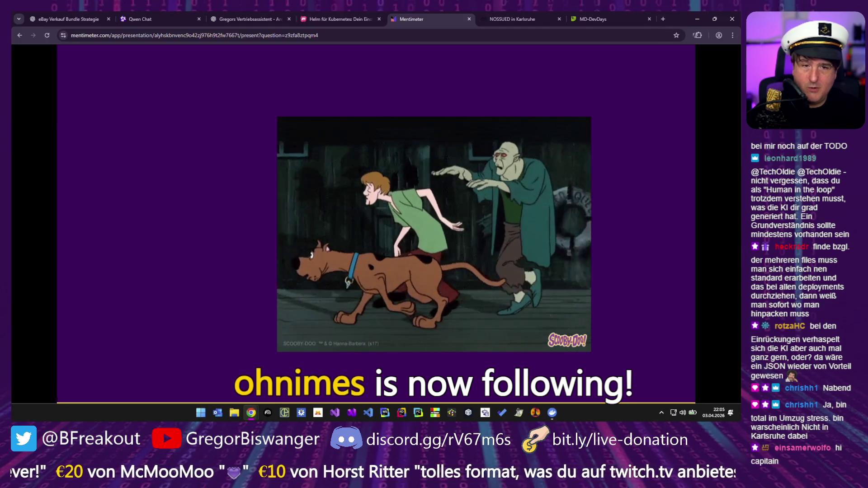
key(Escape)
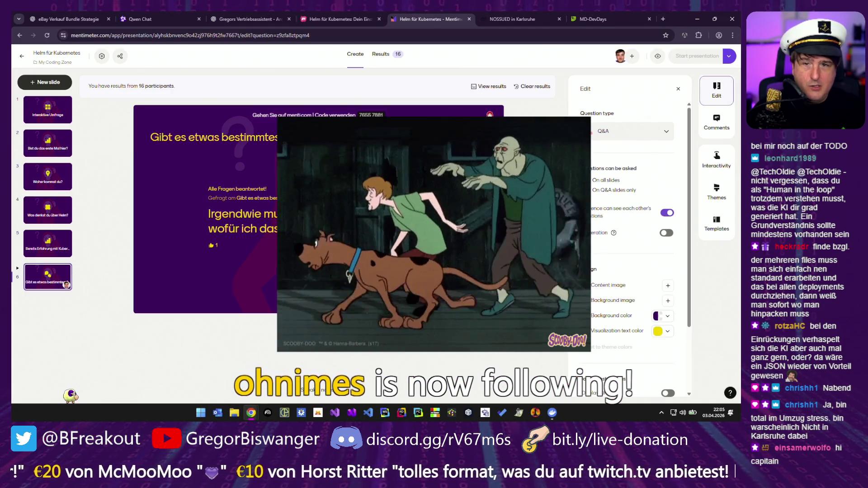
Bring Docker Desktop forward, close Settings to the containers list, and dismiss the actions menu
click(697, 18)
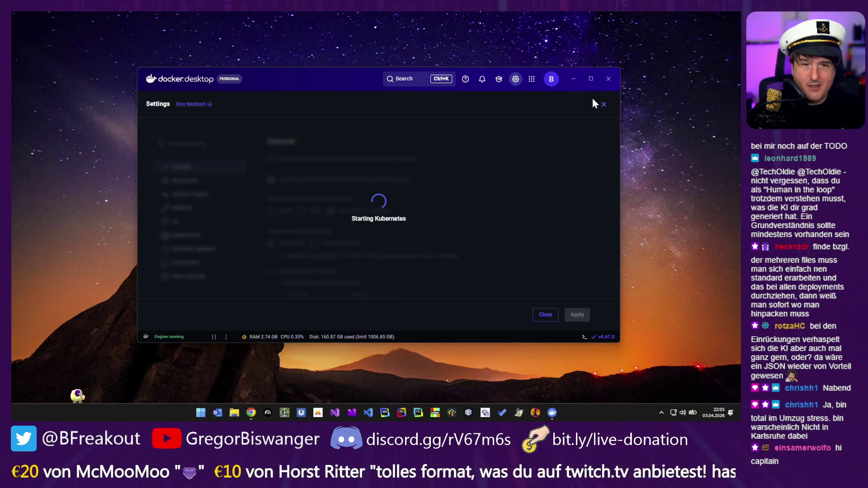
click(547, 314)
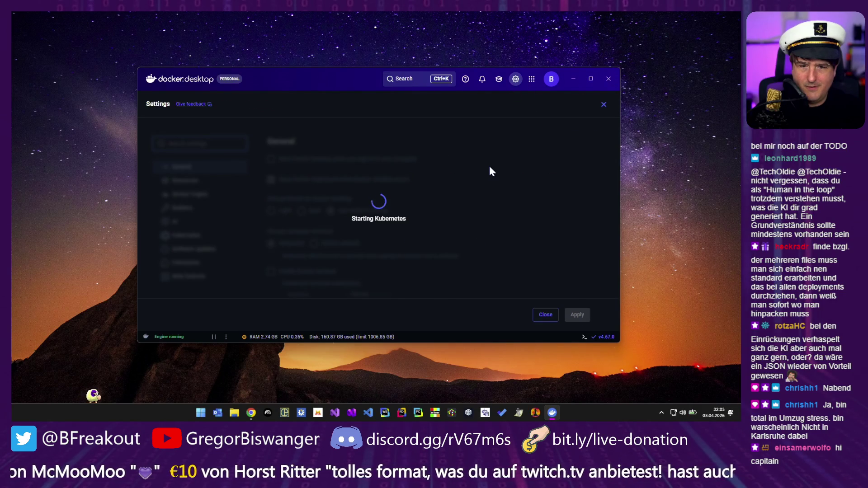
click(603, 104)
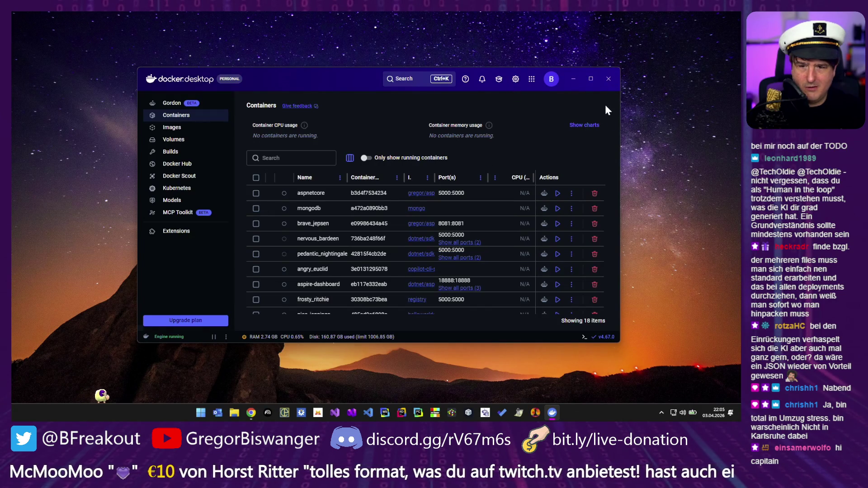
click(225, 337)
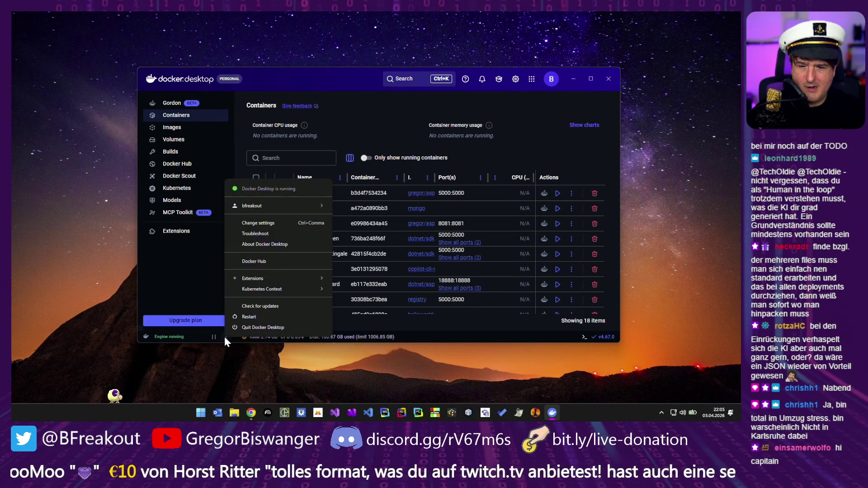
click(207, 295)
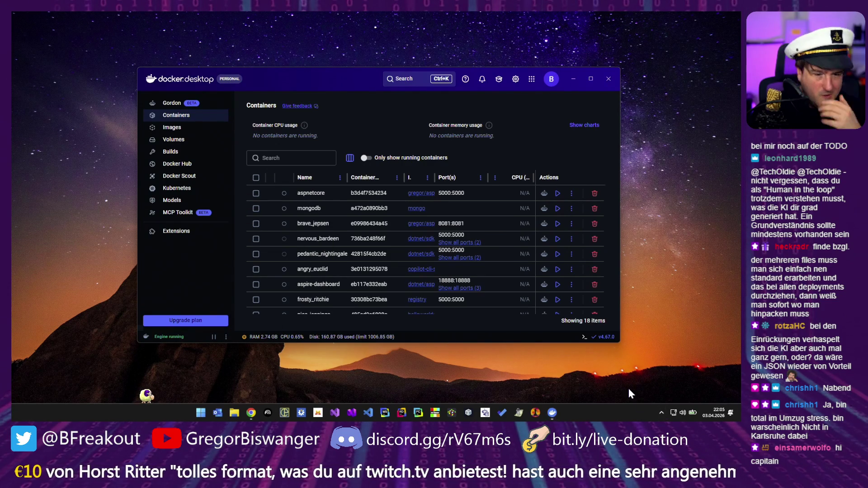
Check Settings shows 'Starting Kubernetes', close it, and bring up the Start menu
click(515, 79)
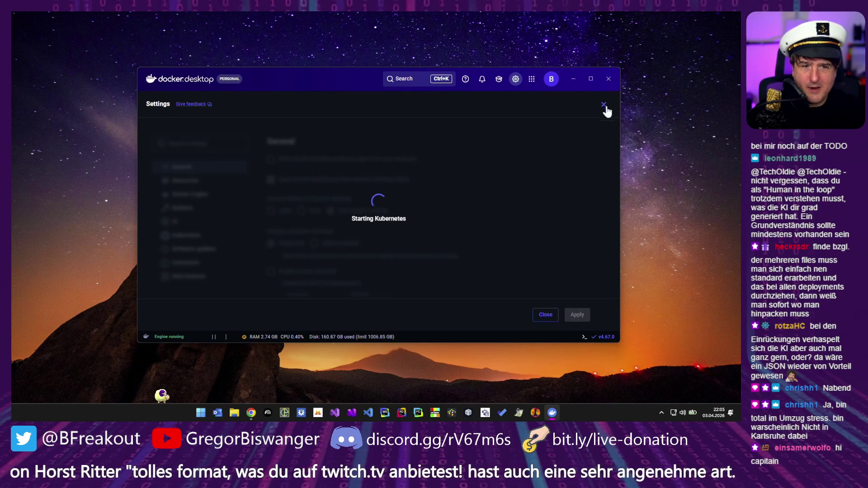
click(604, 106)
key(super)
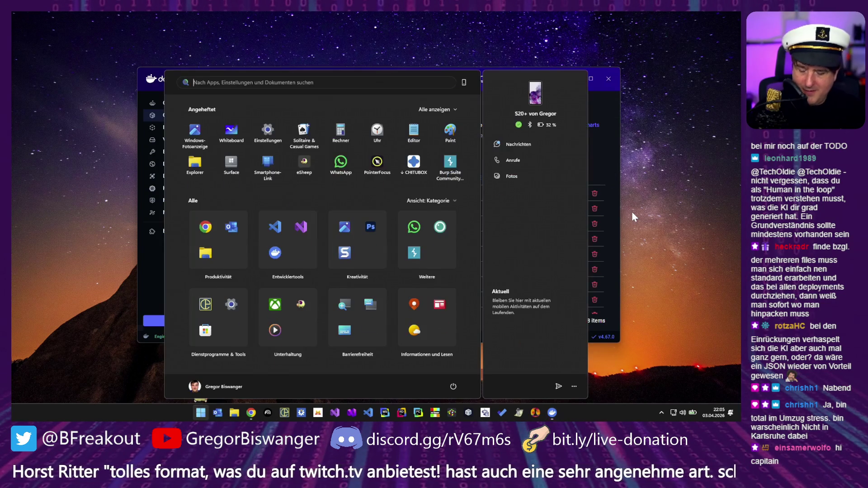
text(free)
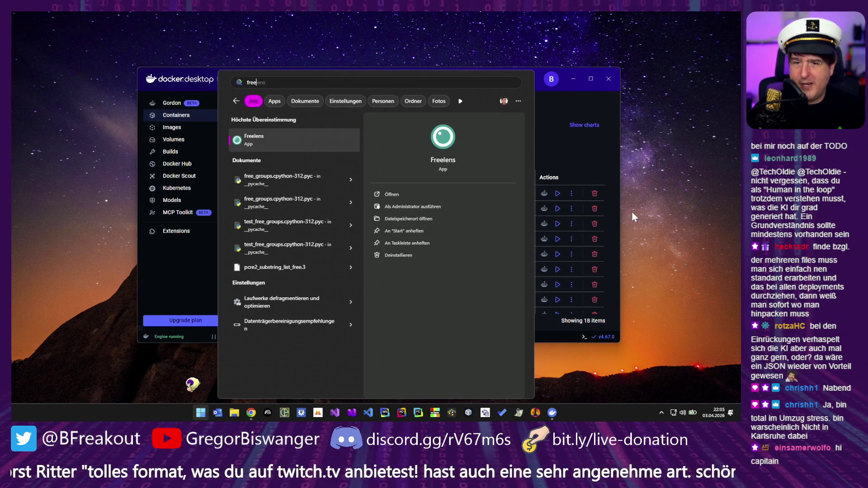
Launch Freelens, try the docker-desktop cluster which fails to connect, and close Freelens
key(Escape)
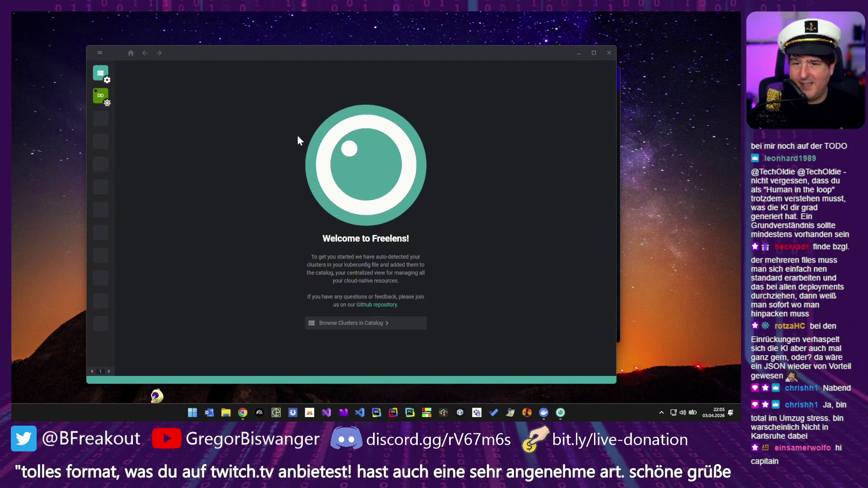
click(101, 96)
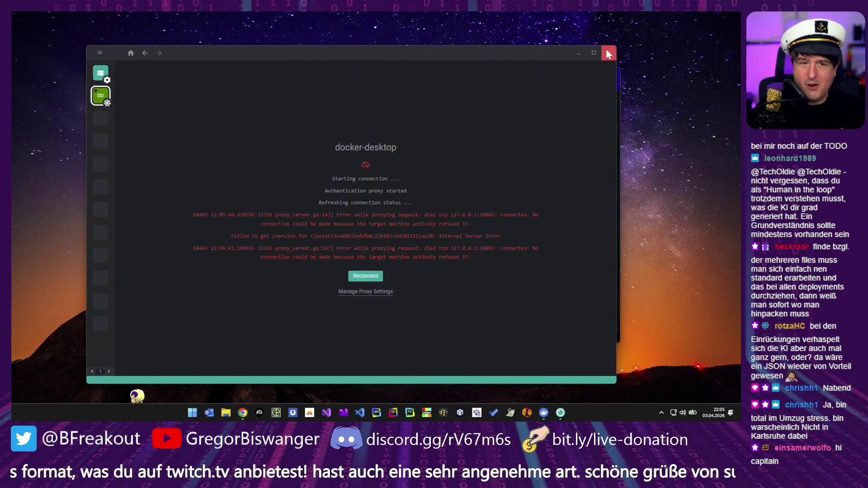
click(609, 53)
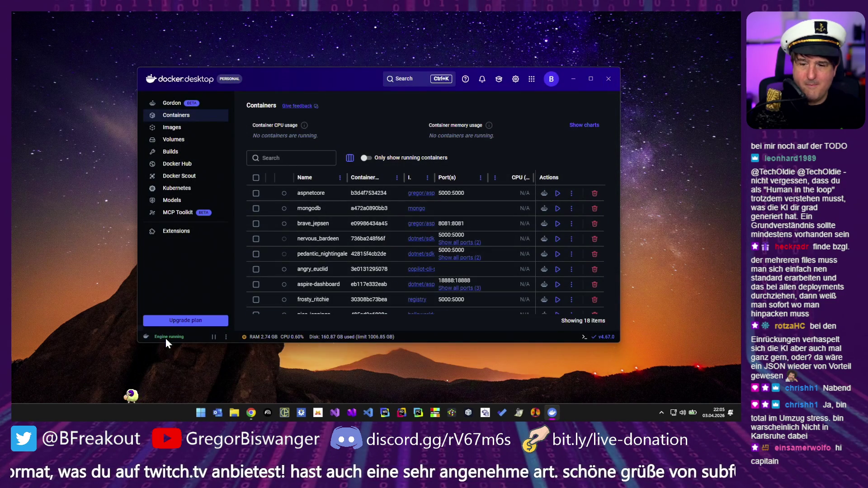
Quit Docker Desktop from its tray icon so the engine shuts down
click(665, 419)
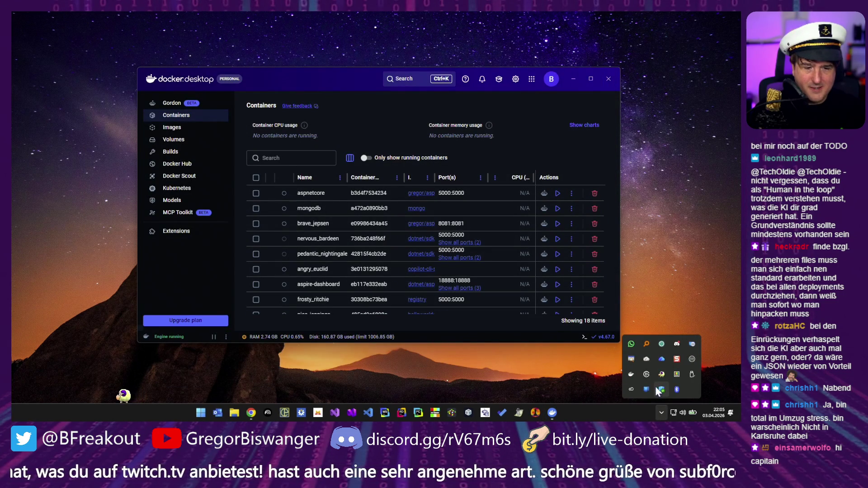
right_click(634, 371)
click(609, 365)
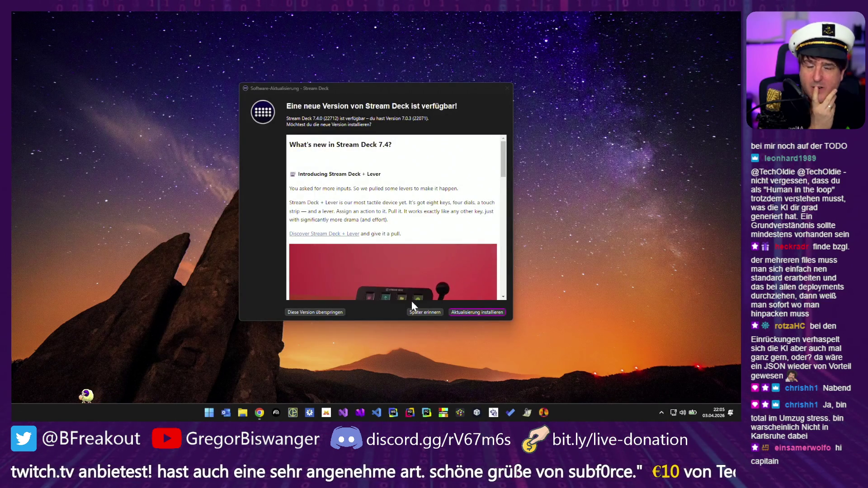
scroll(433, 263, down, 1)
scroll(432, 262, down, 2)
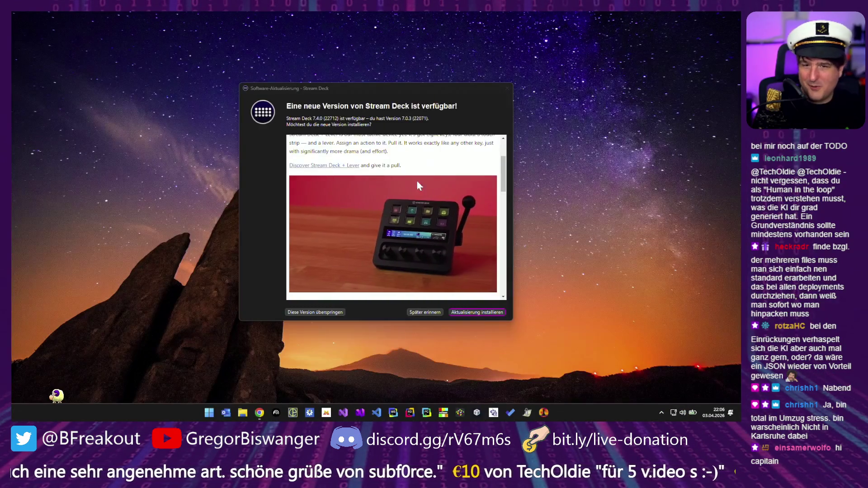
scroll(445, 223, up, 2)
scroll(409, 234, down, 2)
scroll(407, 242, down, 1)
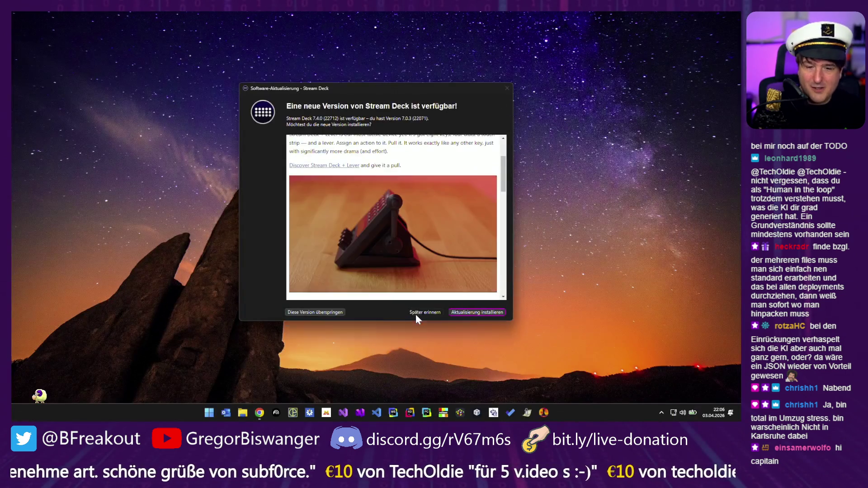
Postpone the Stream Deck 7.4.0 update with 'Später erinnern'
click(420, 312)
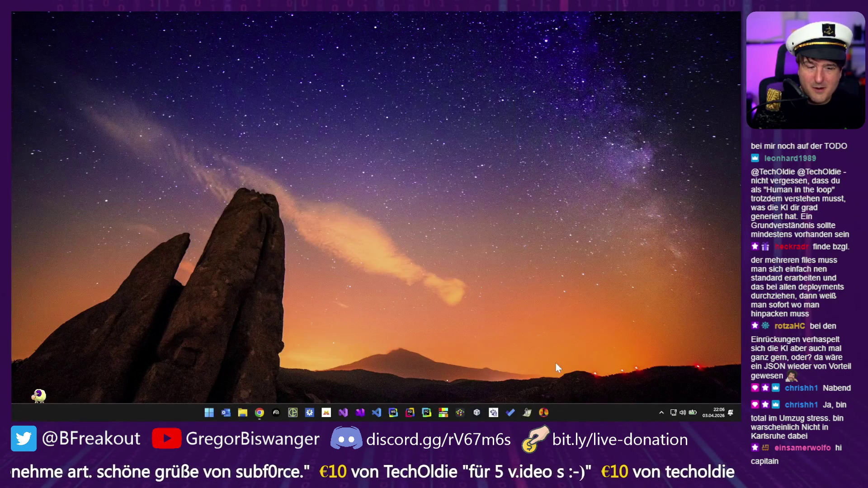
Relaunch Docker Desktop from a Start menu search for 'docker'
key(super)
text(docker)
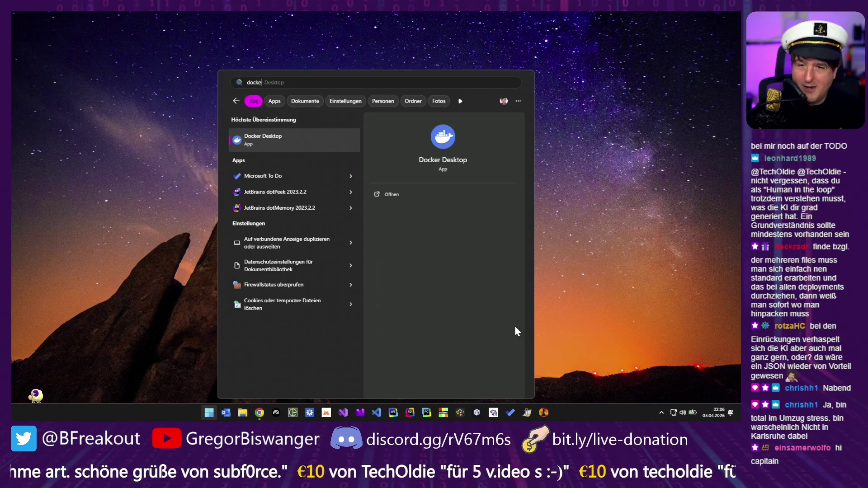
key(Return)
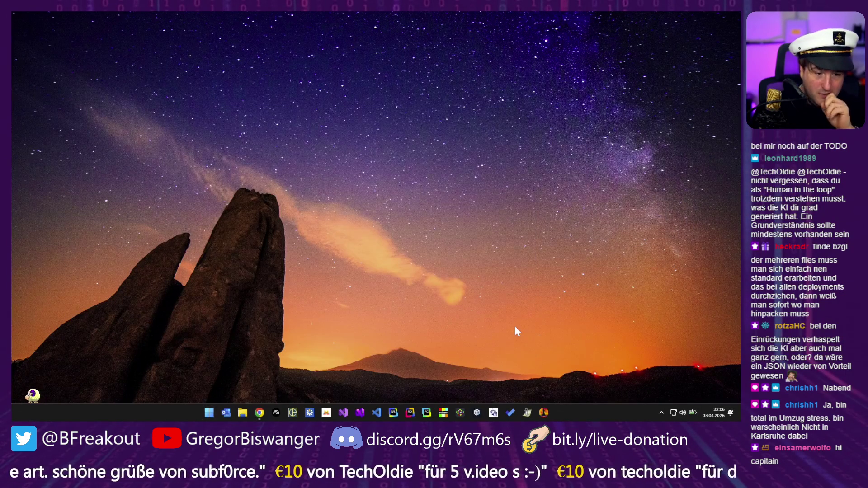
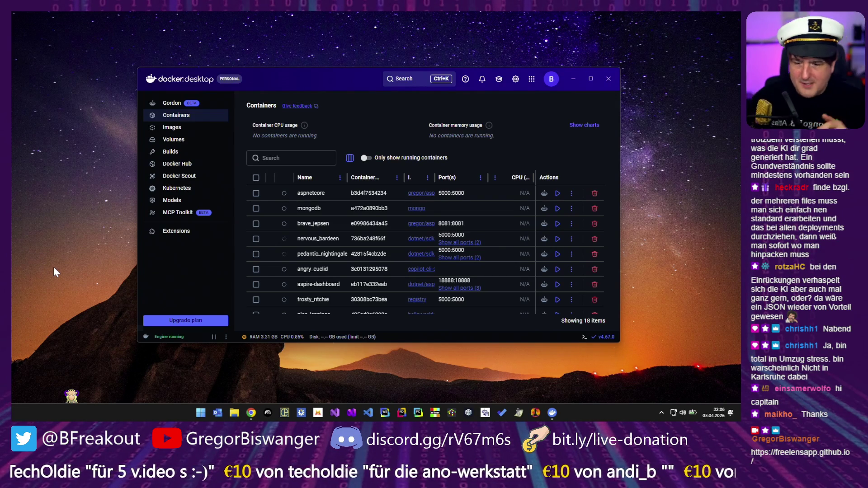
Enter Docker Desktop settings, then place a File Explorer window at the lower left
click(516, 79)
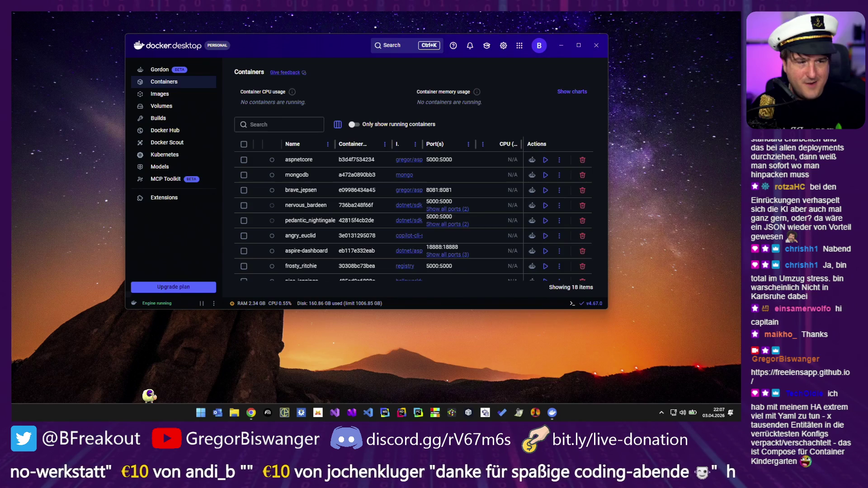
click(234, 413)
drag(391, 28, 142, 135)
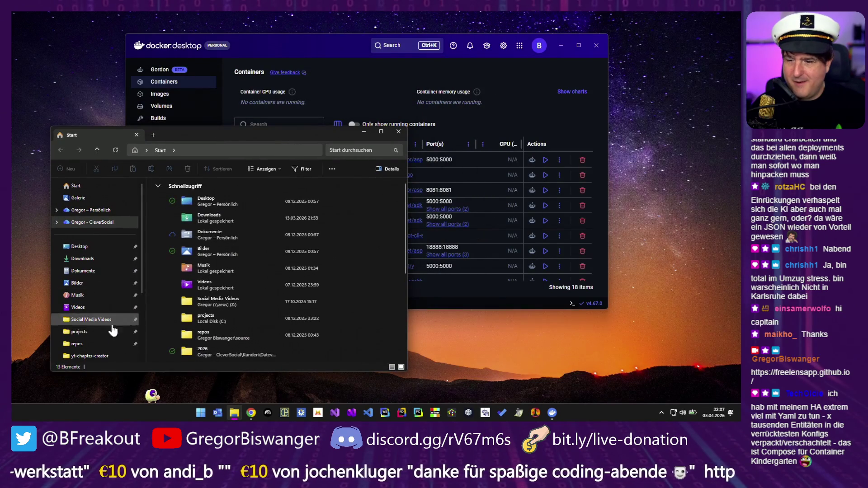
Create a new folder named LiveStreamHelm under C:\projects and enter it
click(101, 331)
click(67, 169)
click(84, 185)
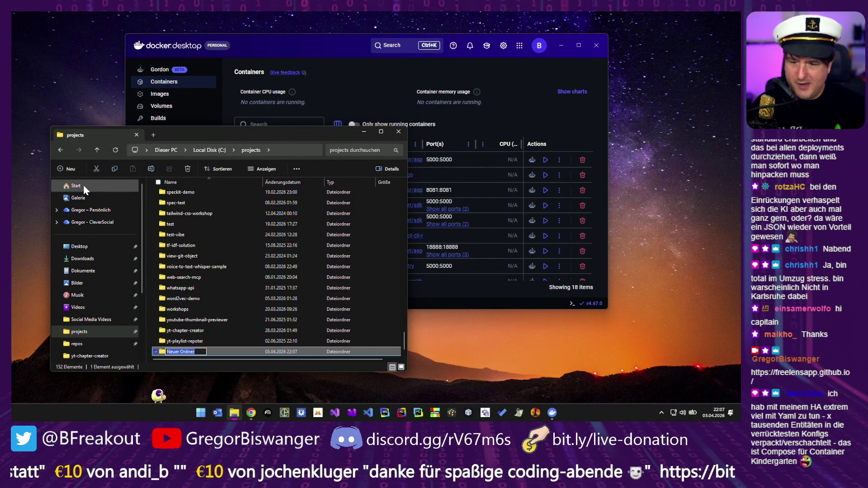
text(Live-)
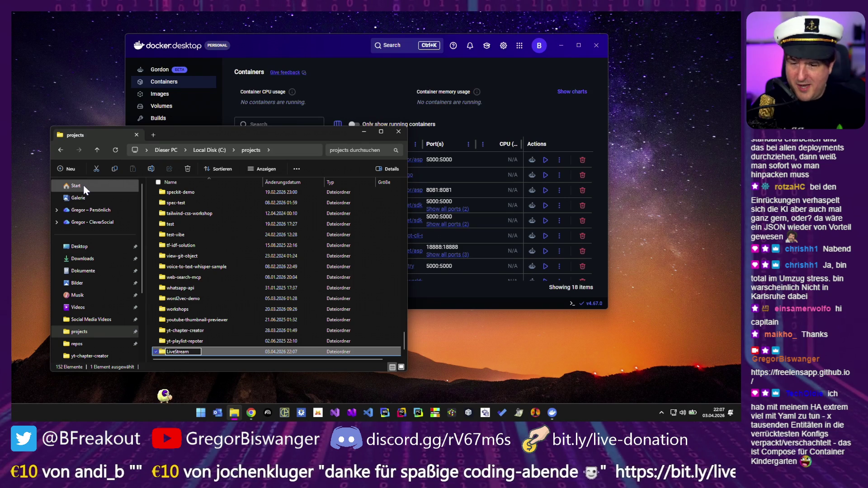
key(Return)
key(Return)
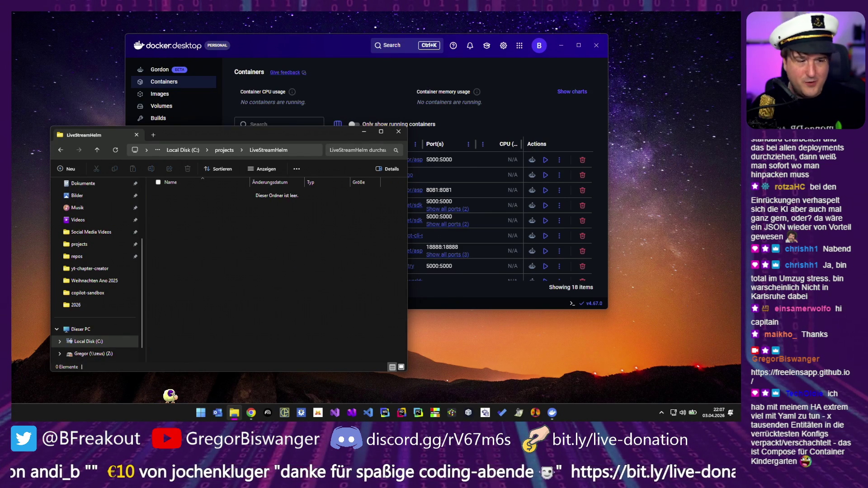
key(alt+Tab)
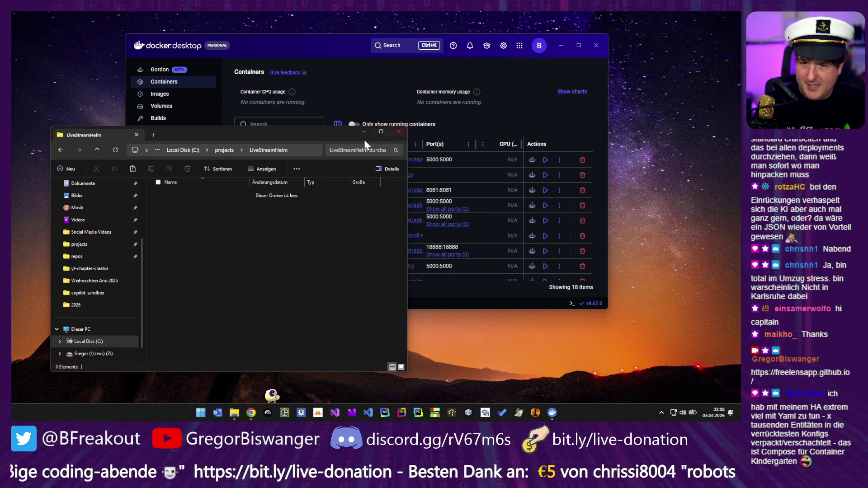
Paste the six yaml files into LiveStreamHelm and launch the folder in VS Code via 'Mit Code öffnen'
key(ctrl+v)
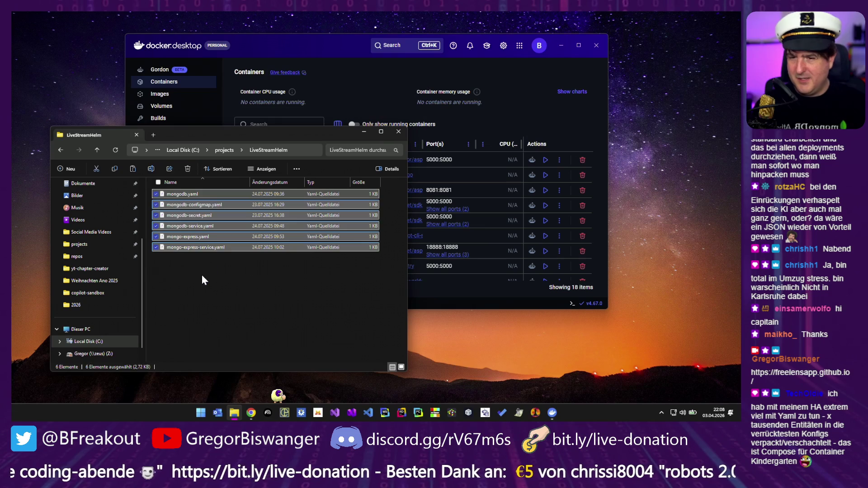
click(201, 275)
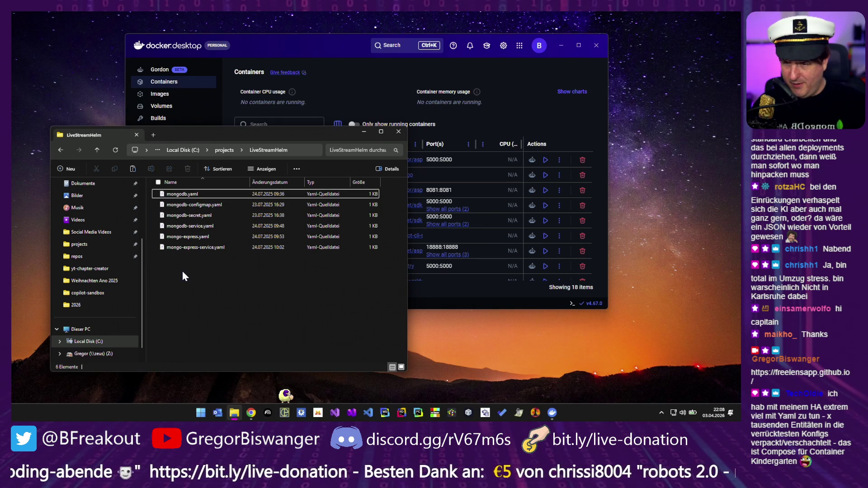
drag(183, 271, 195, 288)
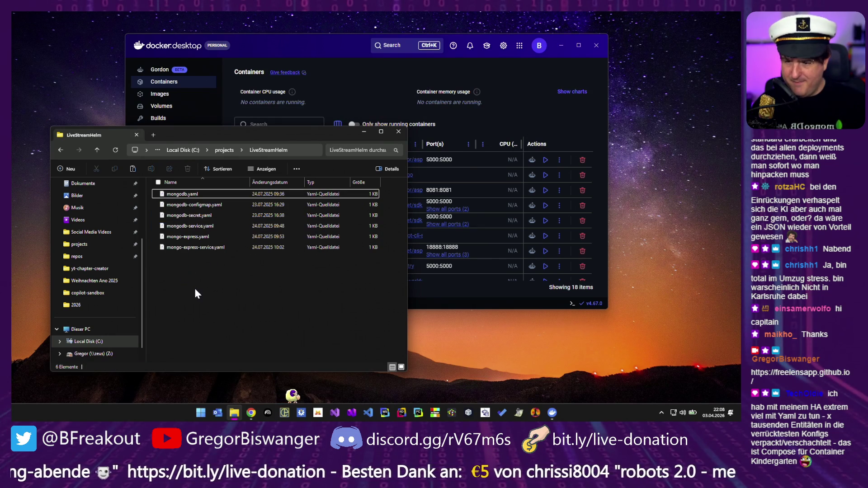
right_click(186, 268)
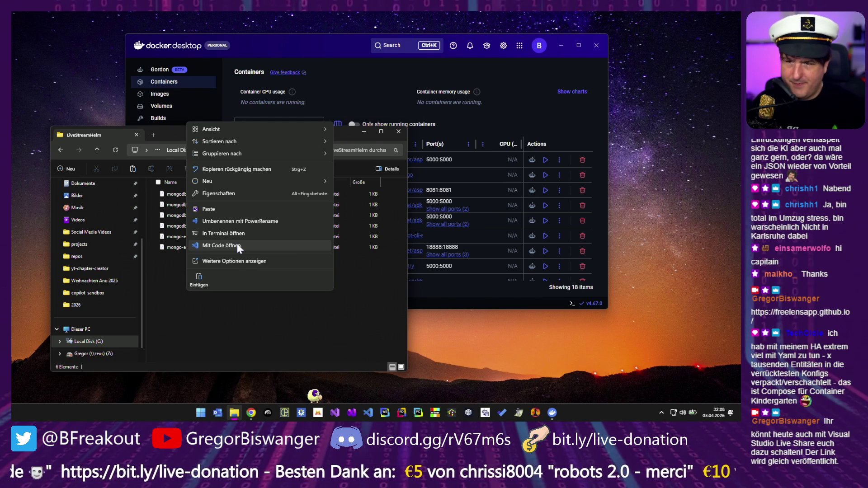
click(246, 248)
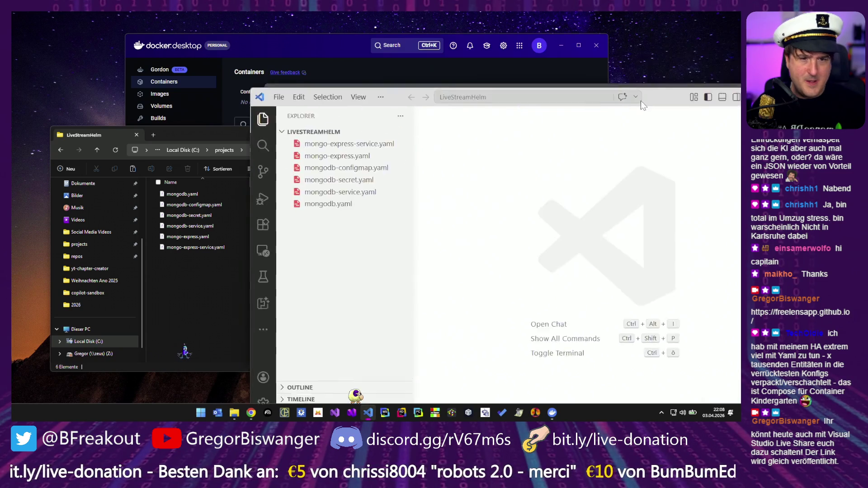
double_click(642, 101)
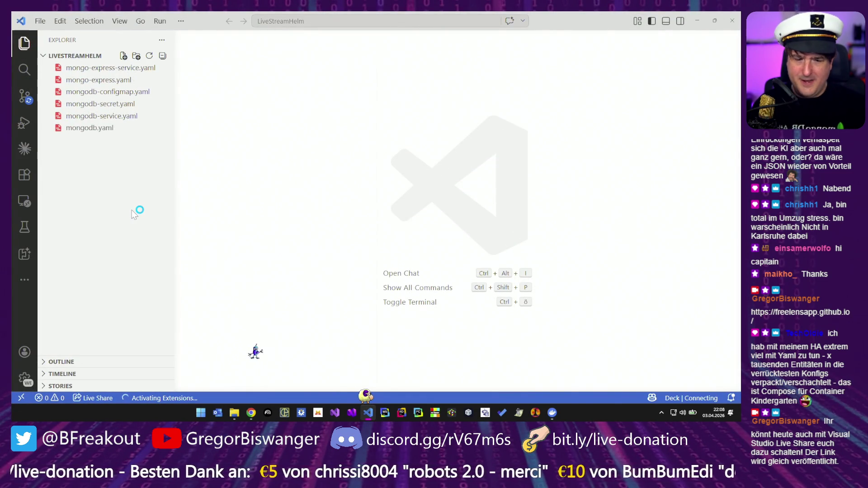
Switch VS Code to the Web-Dev (Training) profile and start a Live Share session
click(26, 378)
mouse_move(97, 266)
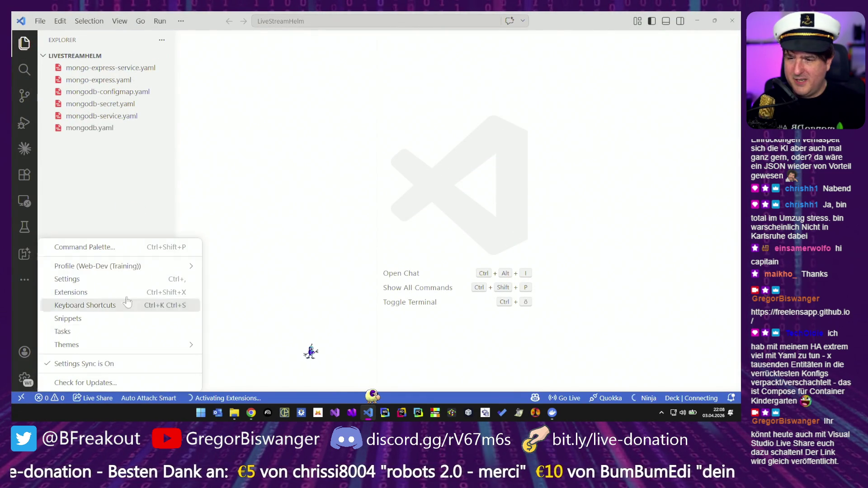
click(277, 325)
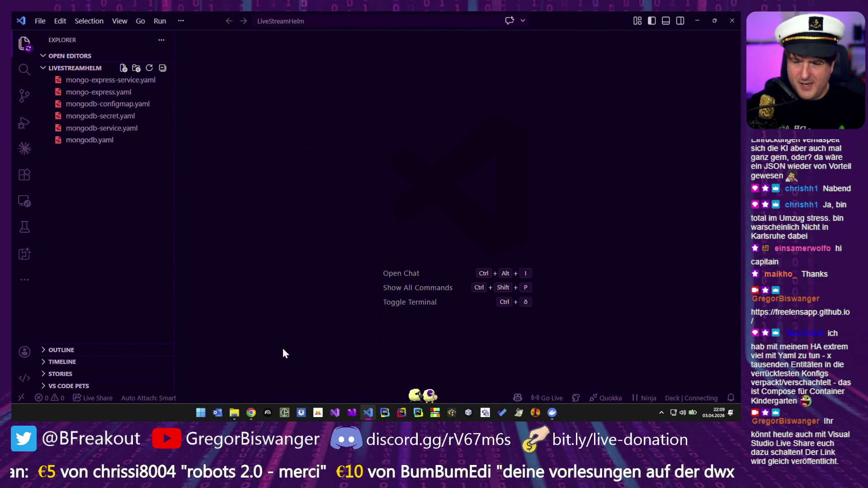
click(95, 399)
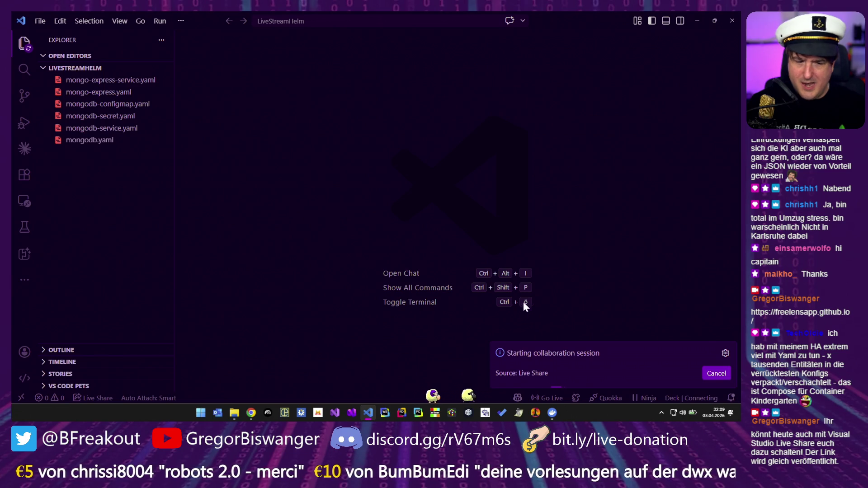
Make the Live Share session read-only, draw and clear yellow attention annotations, dismiss the notification
click(611, 377)
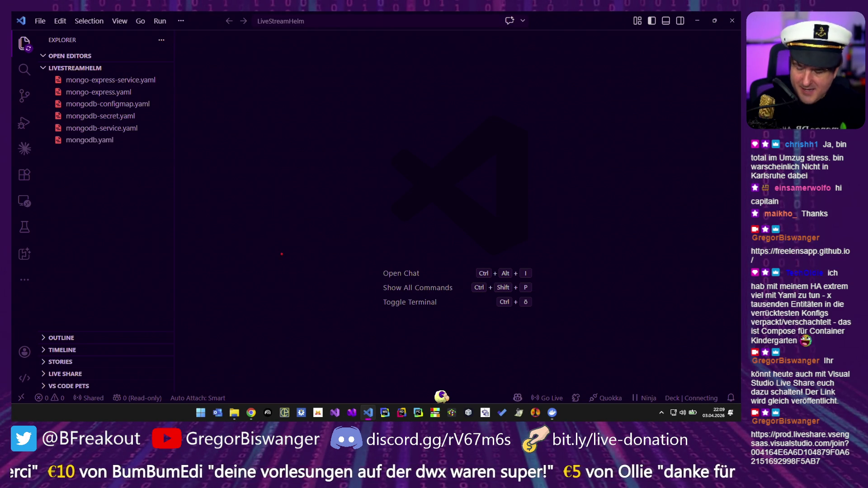
drag(582, 220, 599, 359)
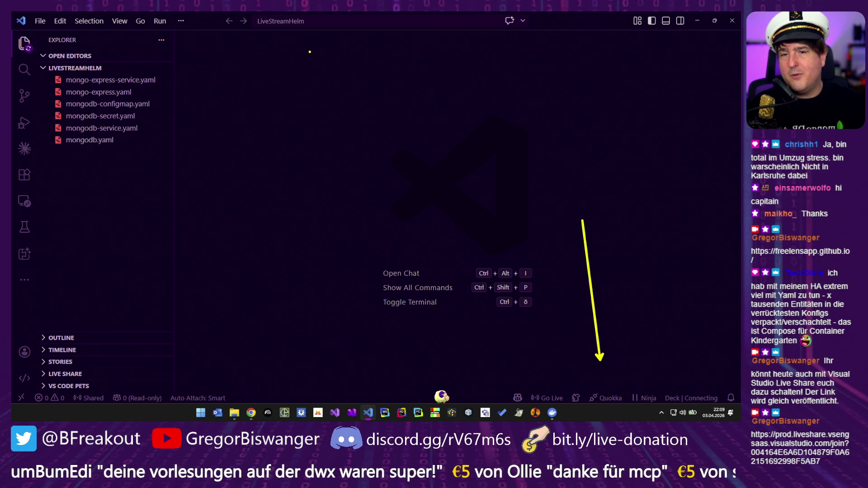
drag(307, 47, 308, 109)
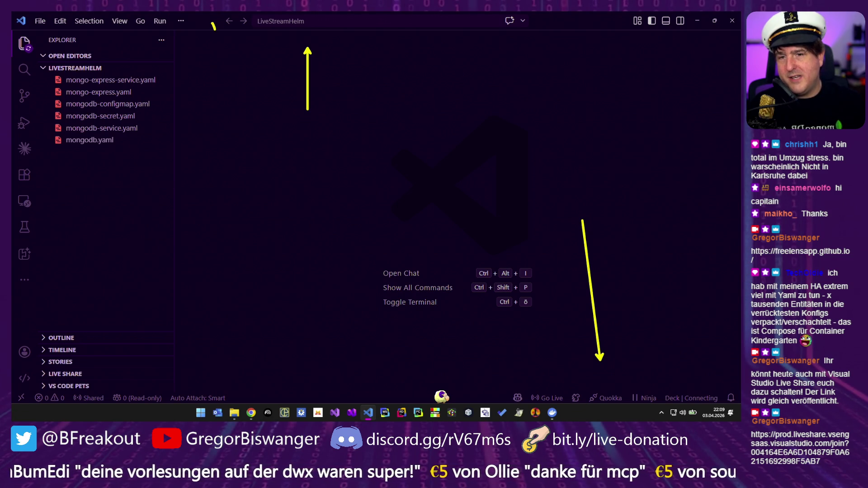
drag(212, 23, 505, 46)
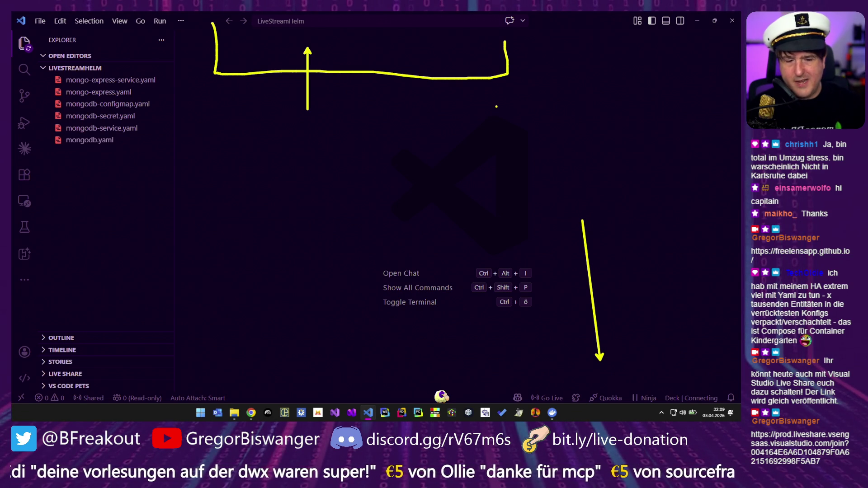
key(Escape)
click(730, 373)
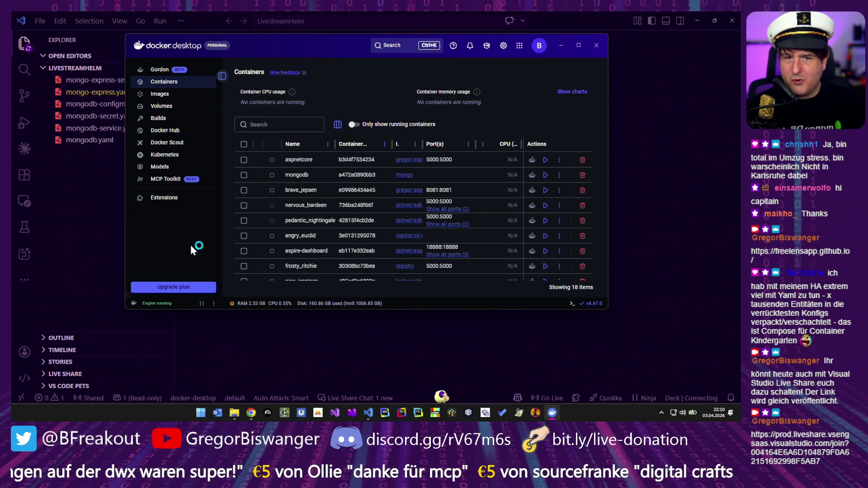
Check the Starting Kubernetes progress in settings and return to the 18-container list
click(503, 48)
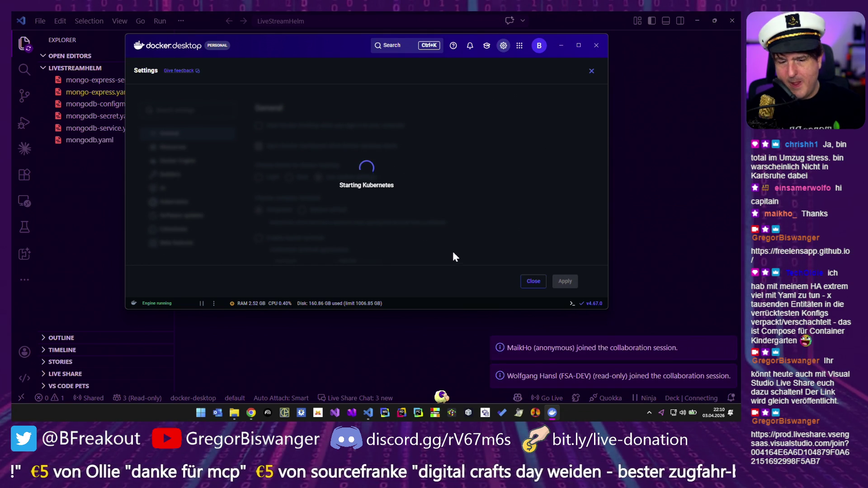
click(534, 281)
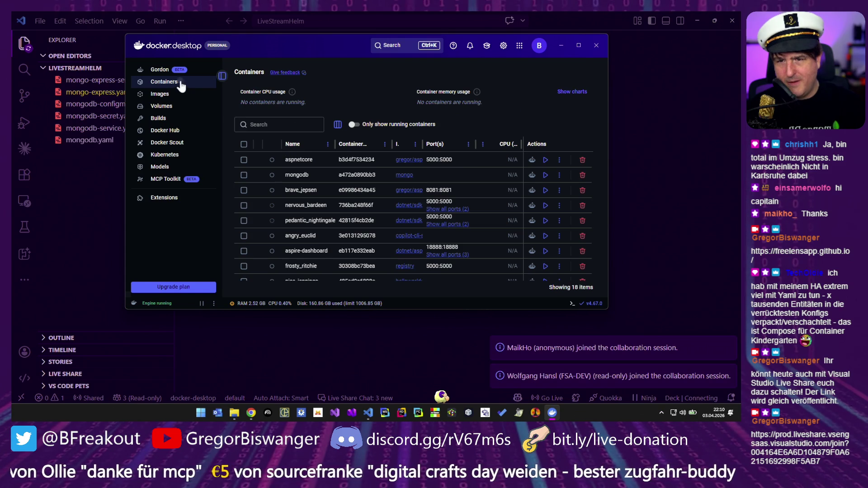
mouse_move(192, 141)
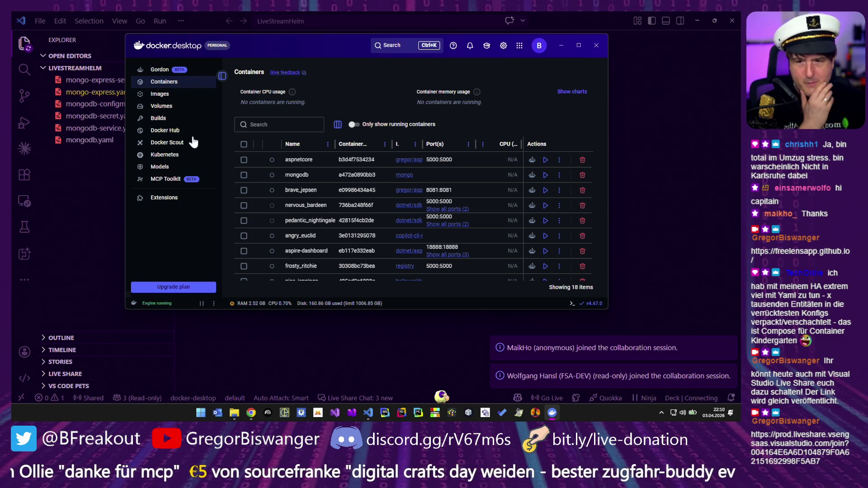
Reset the stuck Kubernetes cluster with 'Yes, reset anyway' and dismiss the start error
click(163, 156)
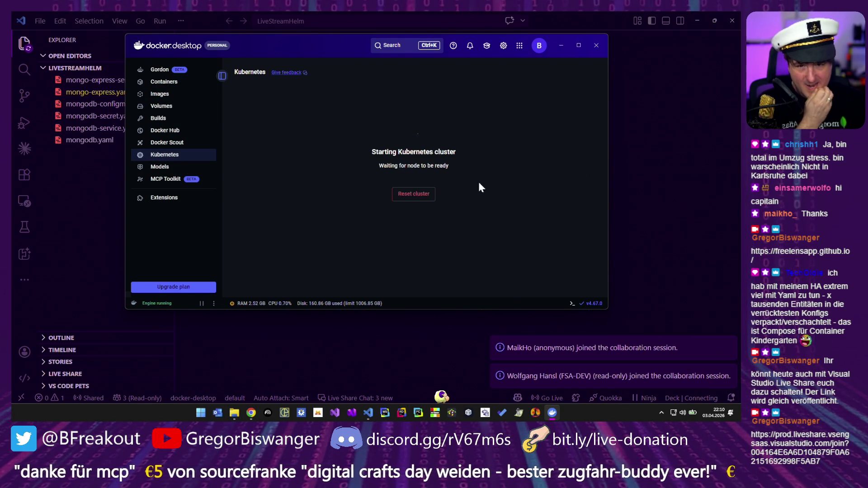
click(419, 197)
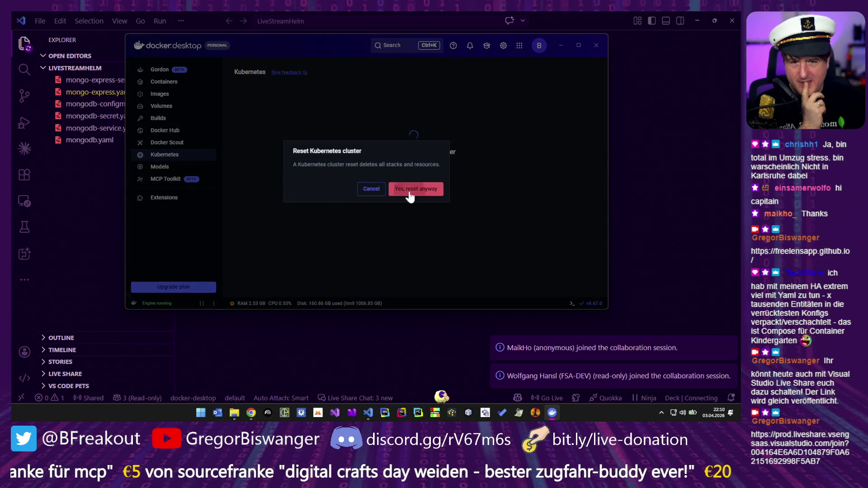
click(408, 193)
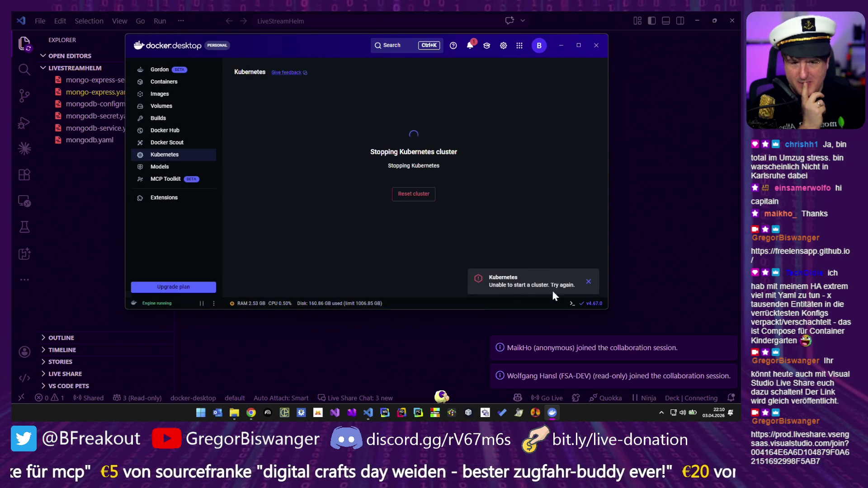
click(583, 282)
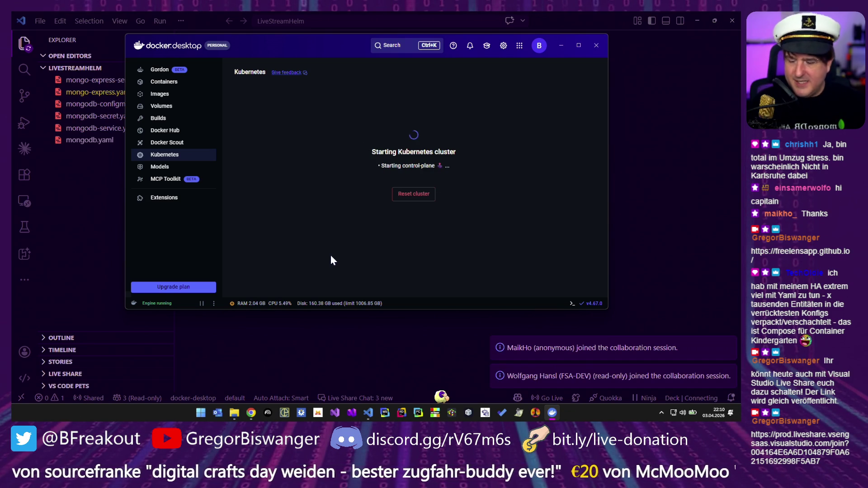
Highlight the Kubernetes section and startup status with yellow annotations, clear them, dismiss the started notification
drag(503, 64, 503, 119)
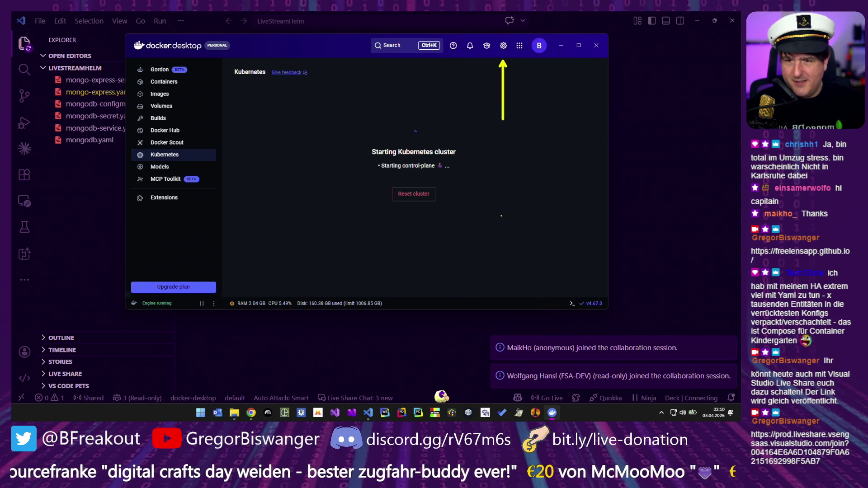
drag(144, 158, 126, 158)
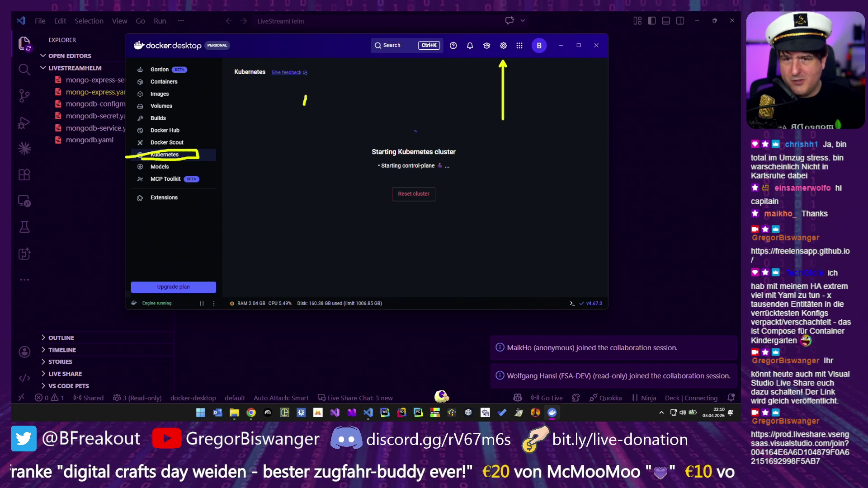
drag(306, 100, 285, 96)
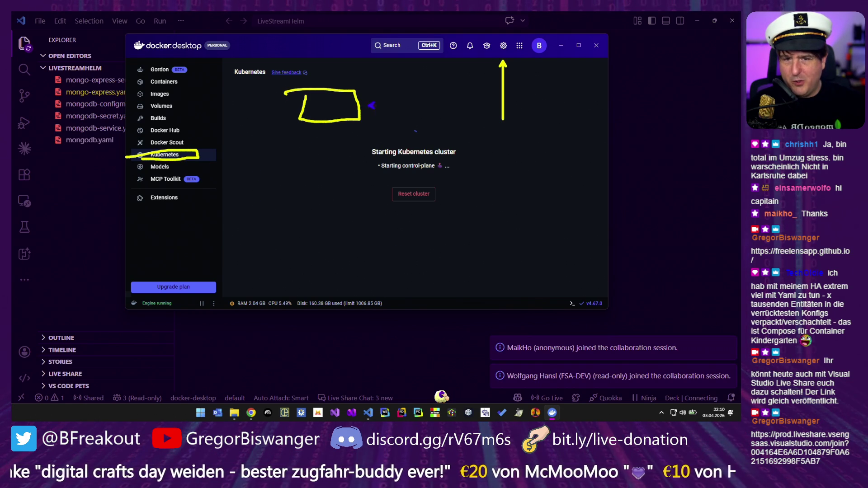
drag(563, 232, 564, 213)
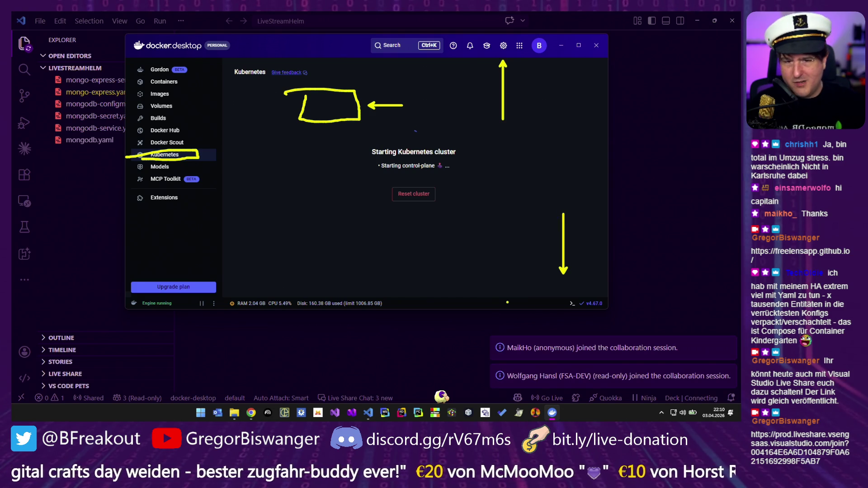
key(Escape)
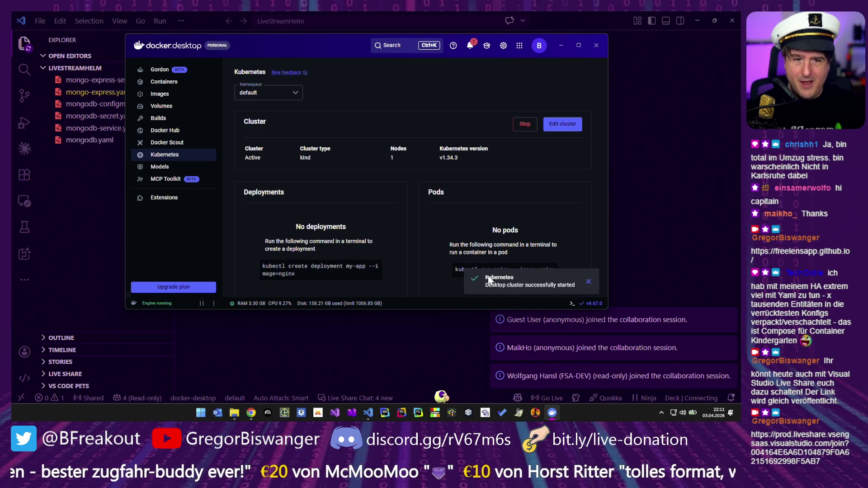
click(590, 281)
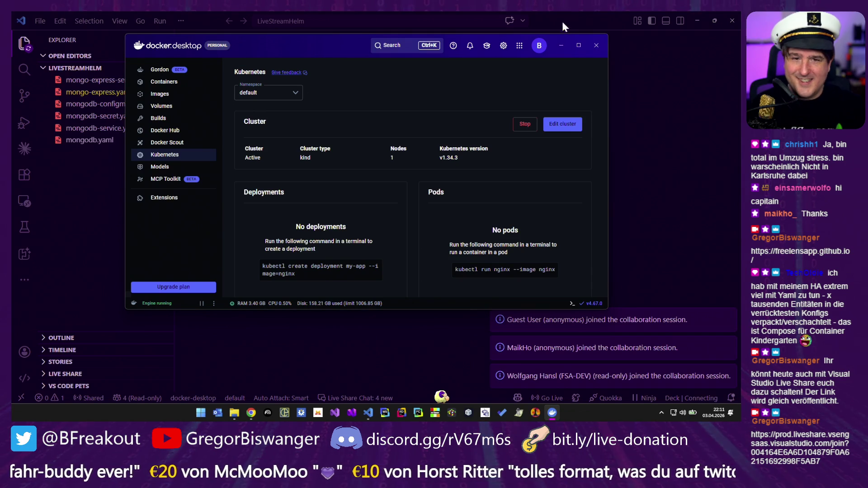
Minimize Docker Desktop and launch Freelens from the Windows search
click(559, 53)
key(super)
text(freelens)
key(Return)
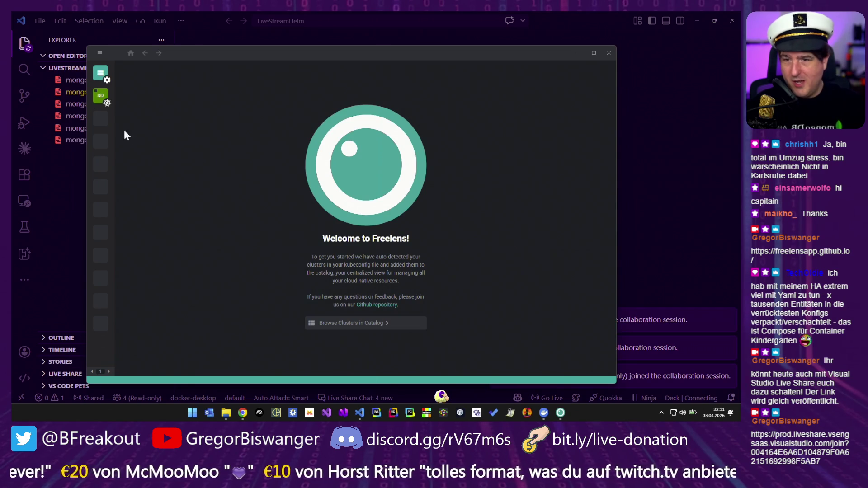
Connect Freelens to the docker-desktop cluster and dismiss VS Code's collaboration notifications
click(100, 96)
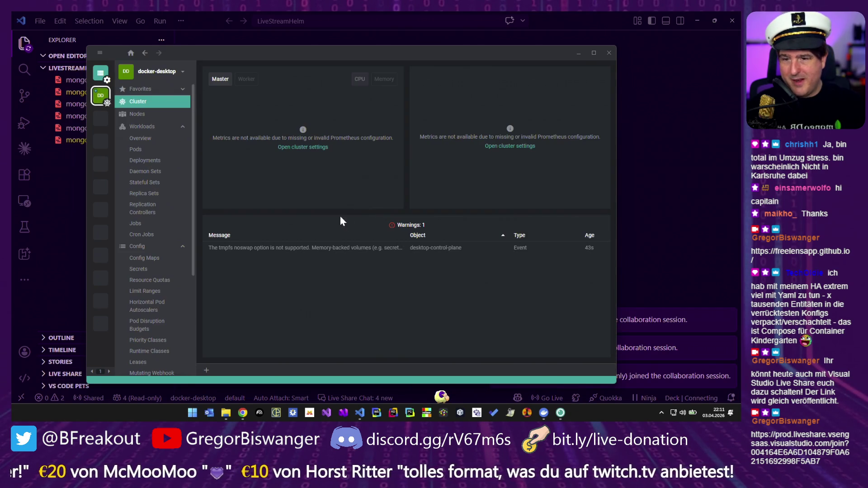
click(726, 319)
click(726, 347)
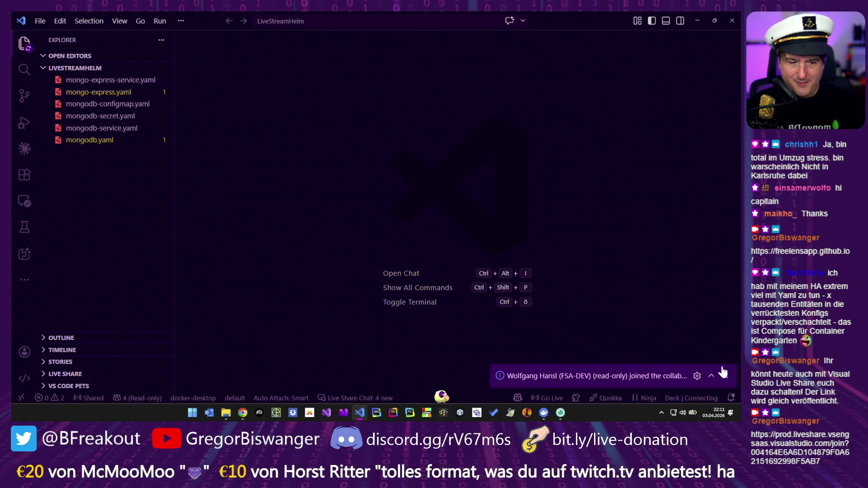
click(725, 376)
click(561, 414)
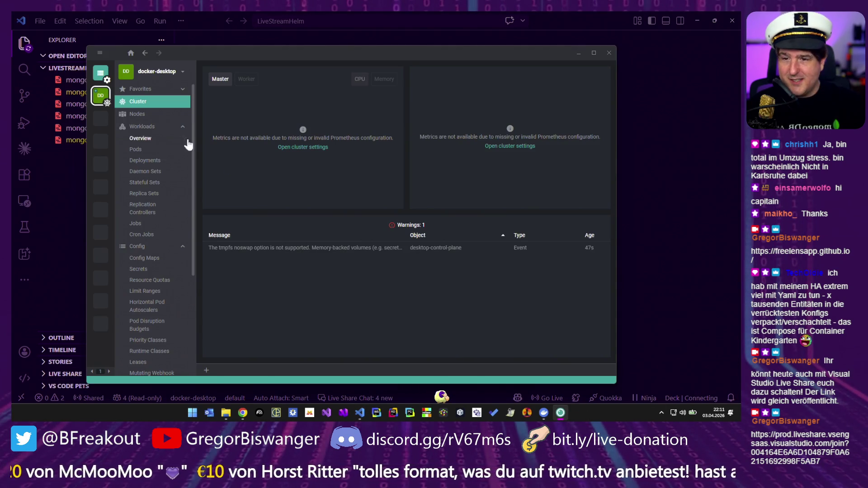
Review the empty Workloads overview, Helm releases and cluster metrics, dismiss the port forwarding warning
click(154, 127)
click(142, 139)
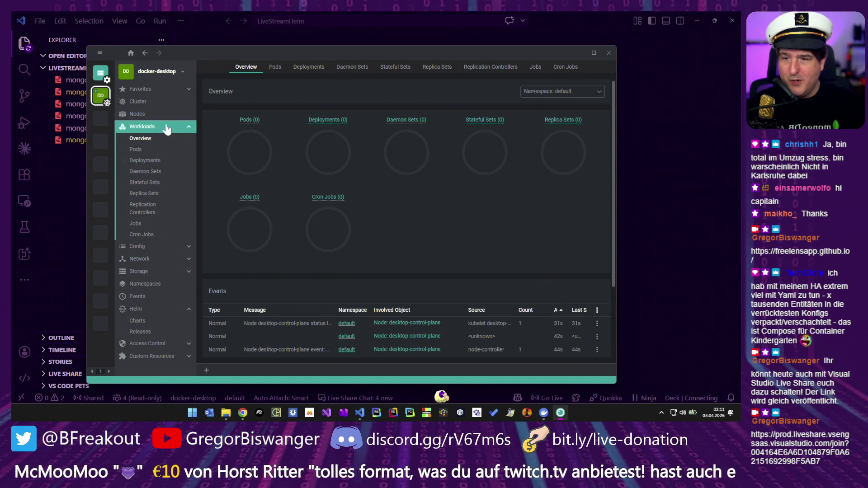
click(166, 129)
click(168, 202)
click(153, 226)
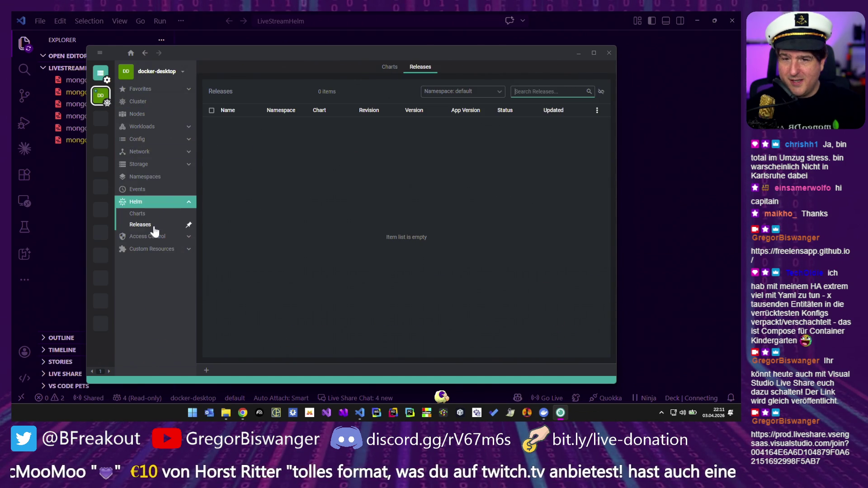
click(149, 103)
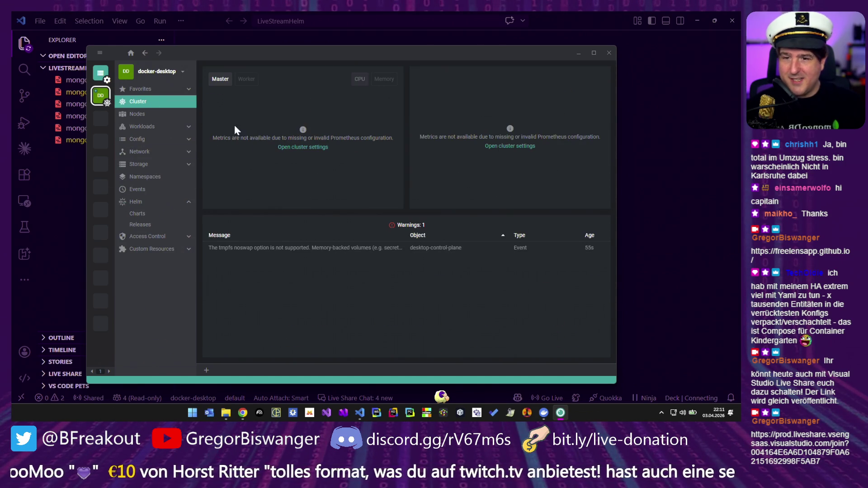
click(169, 126)
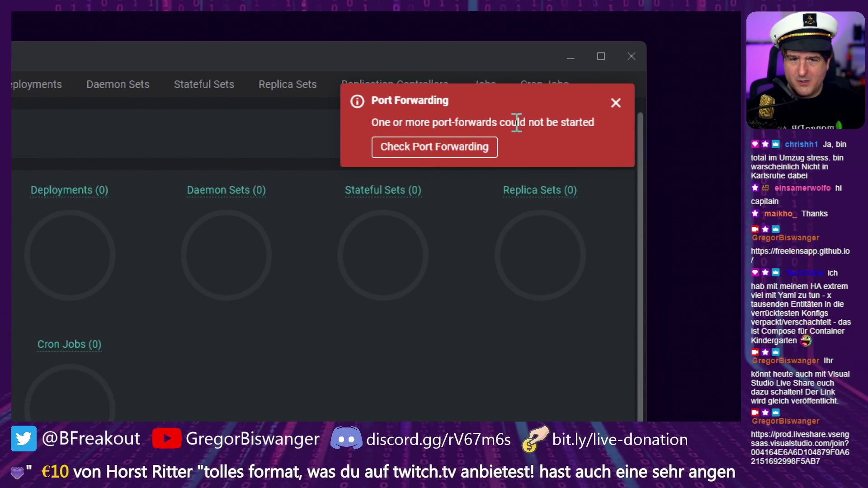
click(605, 103)
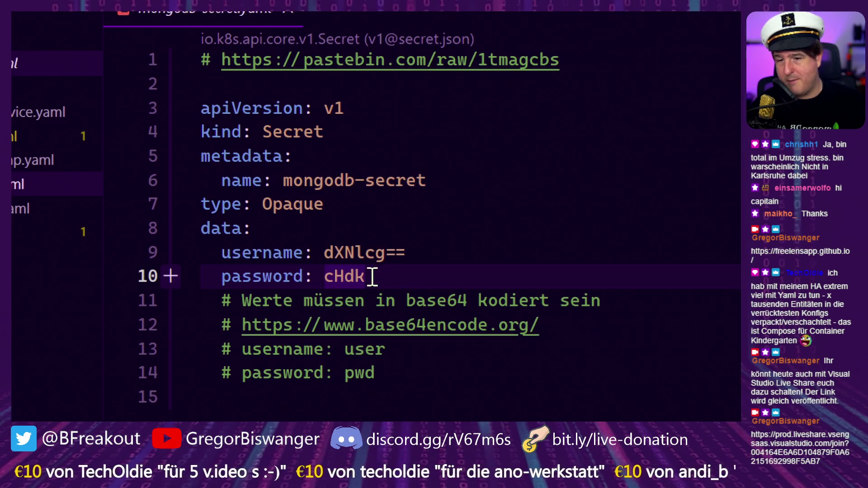
drag(373, 277, 171, 258)
scroll(407, 353, down, 1)
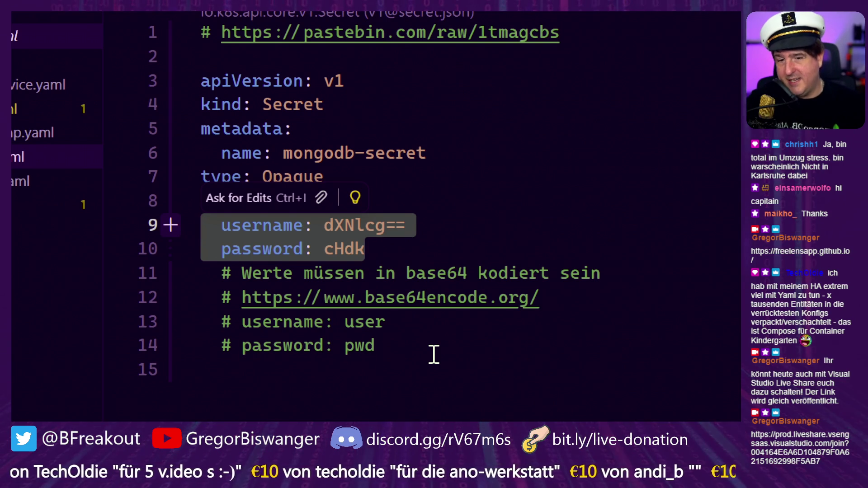
click(434, 353)
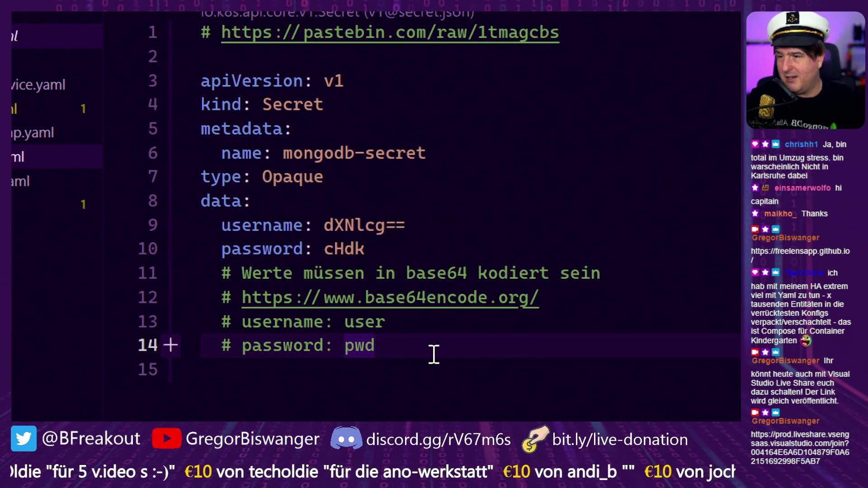
double_click(355, 228)
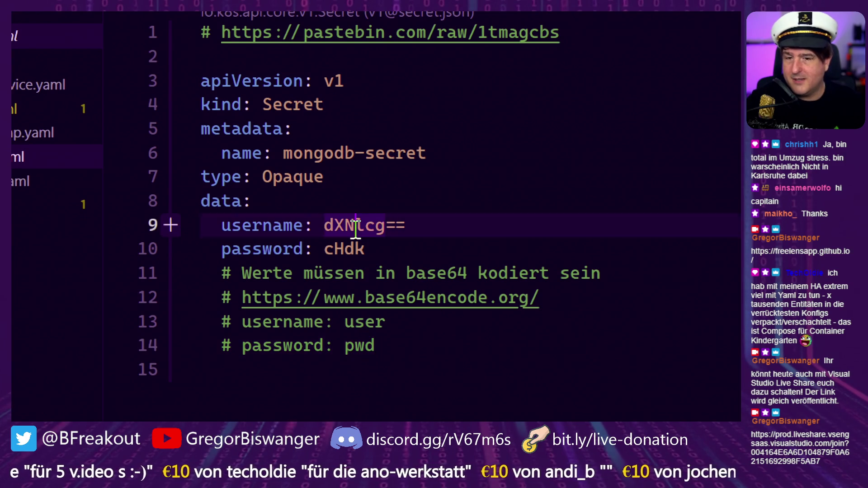
double_click(356, 250)
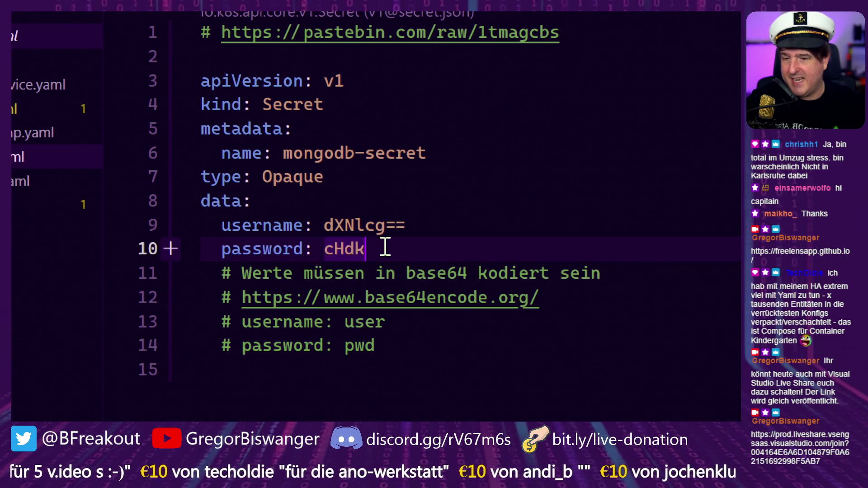
drag(385, 249, 200, 227)
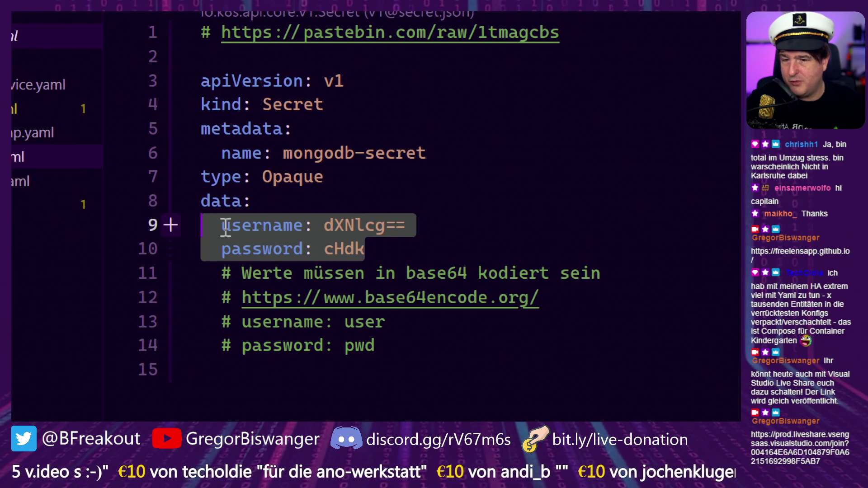
click(404, 249)
drag(406, 251, 208, 228)
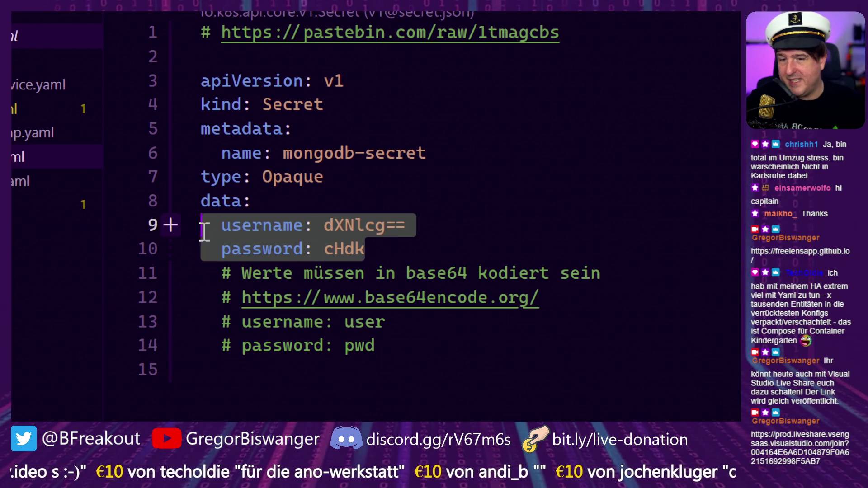
click(449, 254)
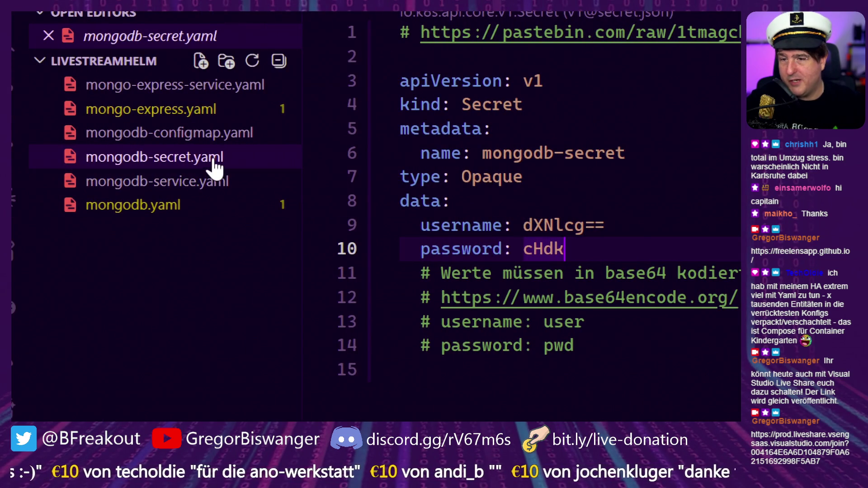
click(171, 205)
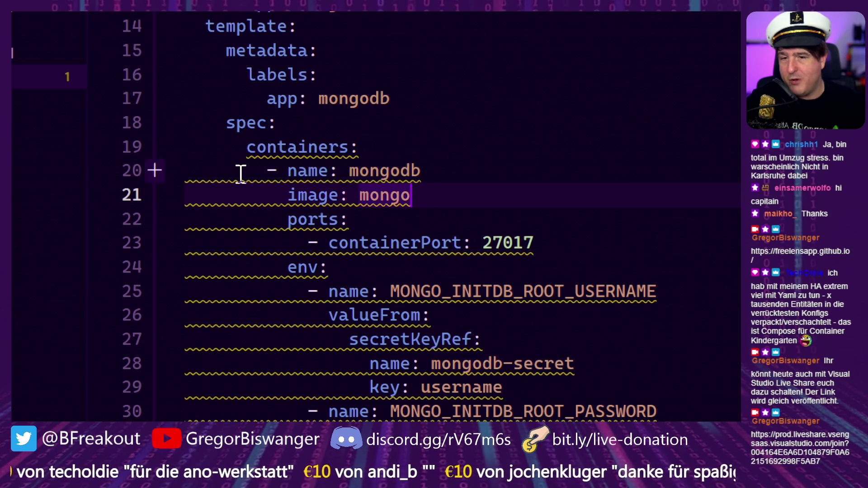
Point out the containers block in mongodb.yaml, then switch to mongodb-service.yaml
drag(228, 151, 406, 252)
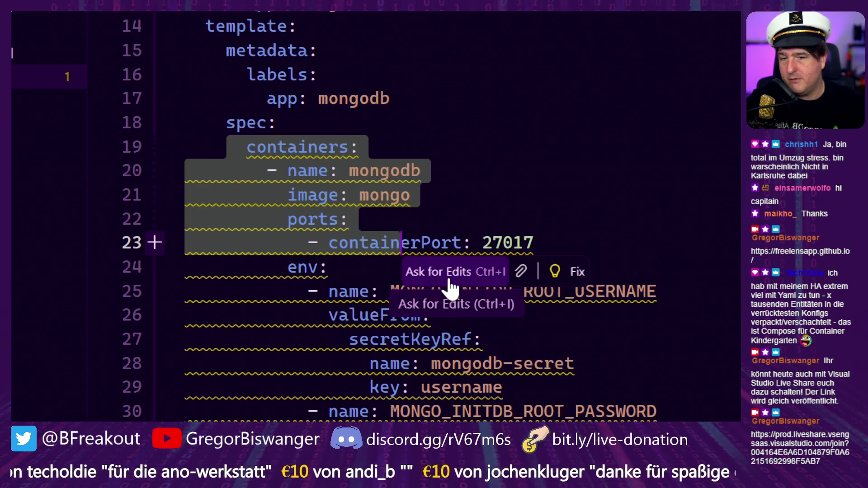
click(365, 272)
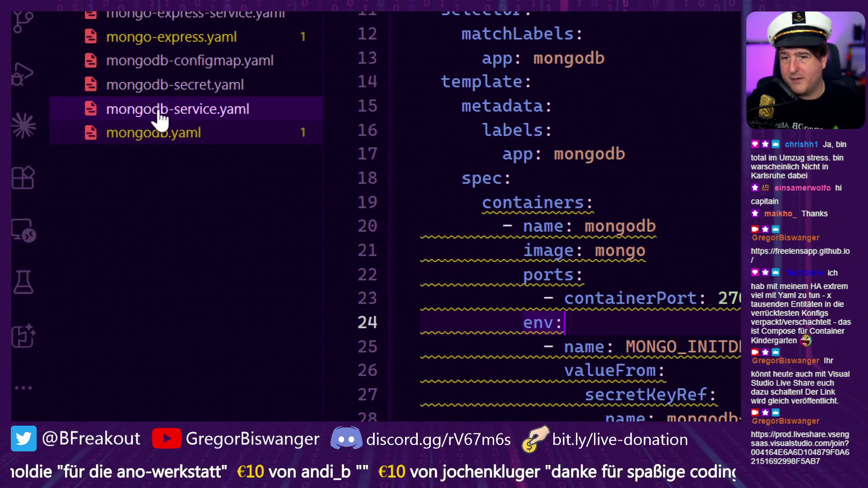
click(155, 117)
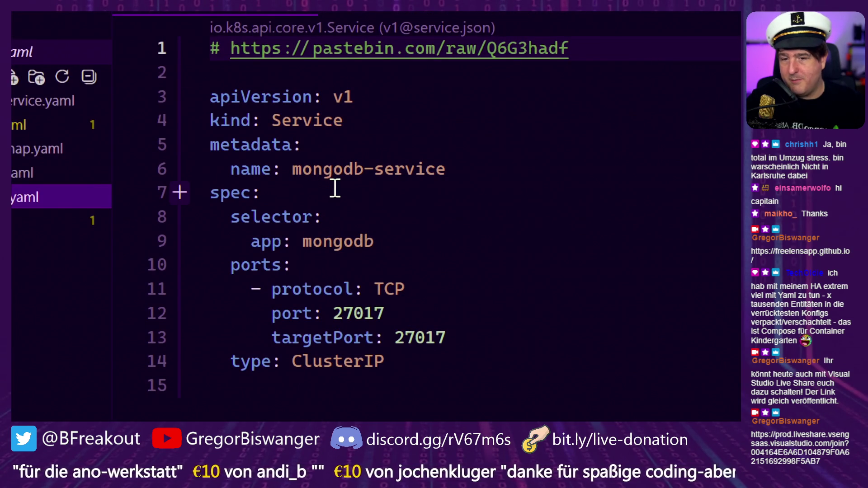
Point out the app mongodb selector and the target port 27017 in the service manifest
drag(388, 241, 211, 217)
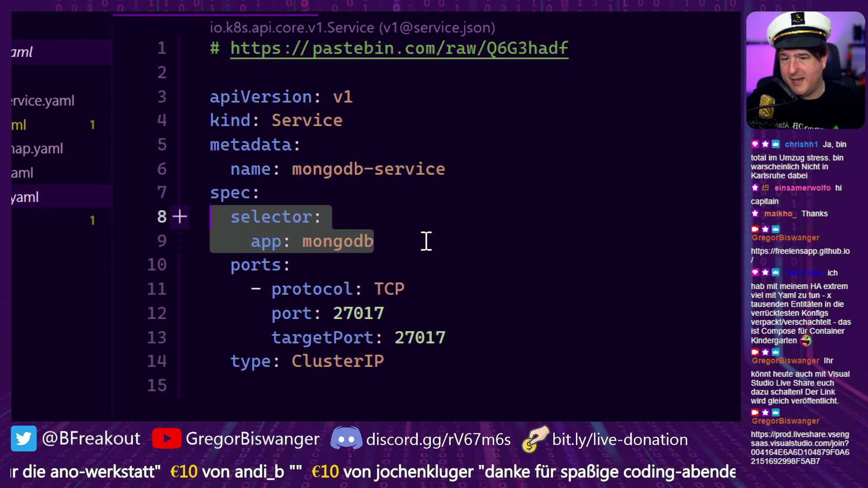
click(471, 227)
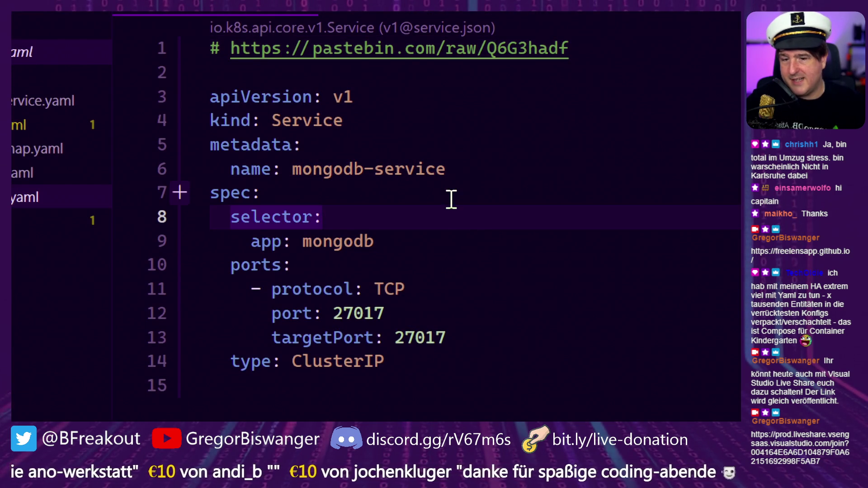
mouse_move(389, 289)
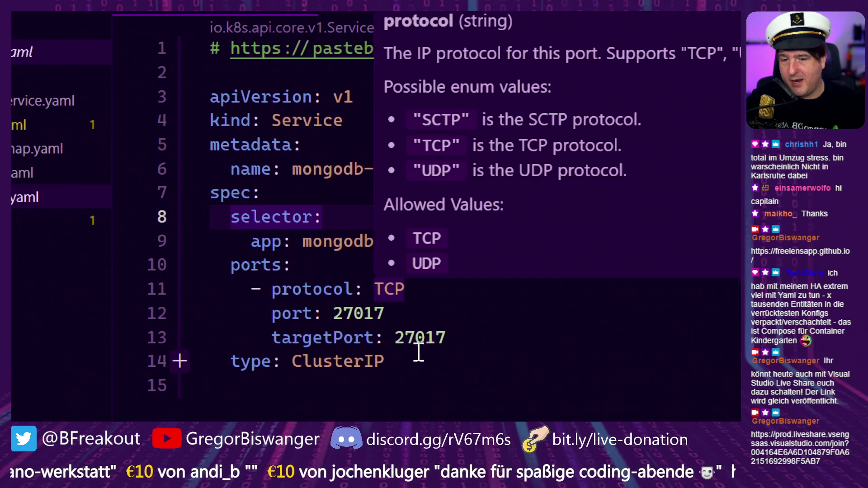
key(Down)
key(Down)
key(Down)
key(Down)
key(Down)
key(Down)
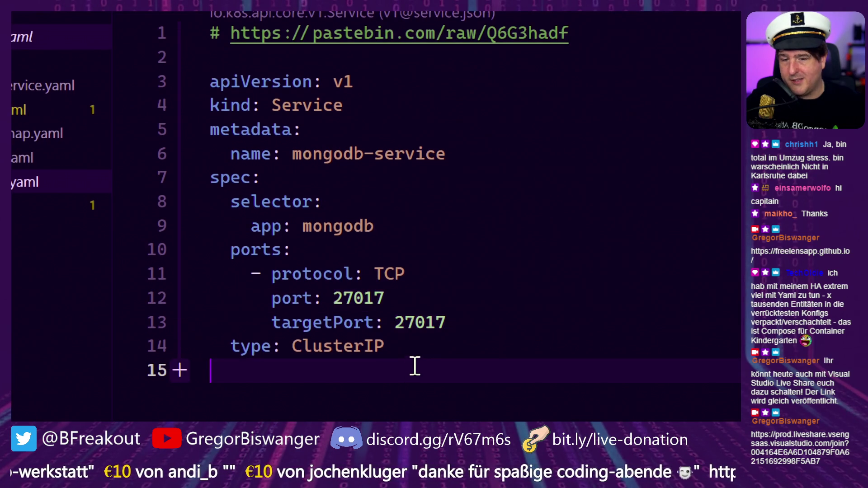
double_click(426, 324)
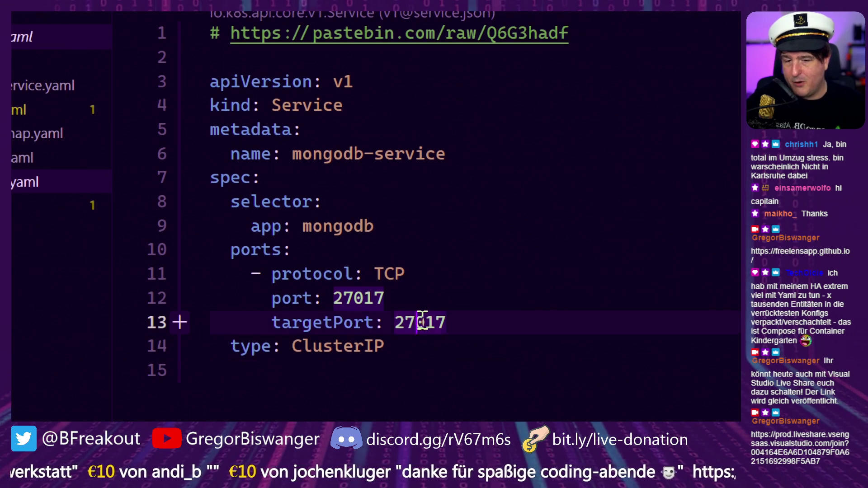
click(440, 349)
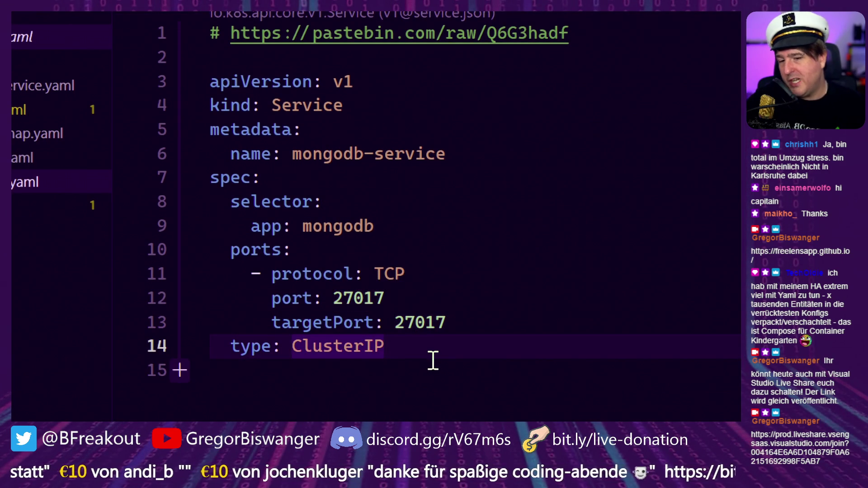
scroll(387, 352, down, 1)
drag(382, 343, 296, 341)
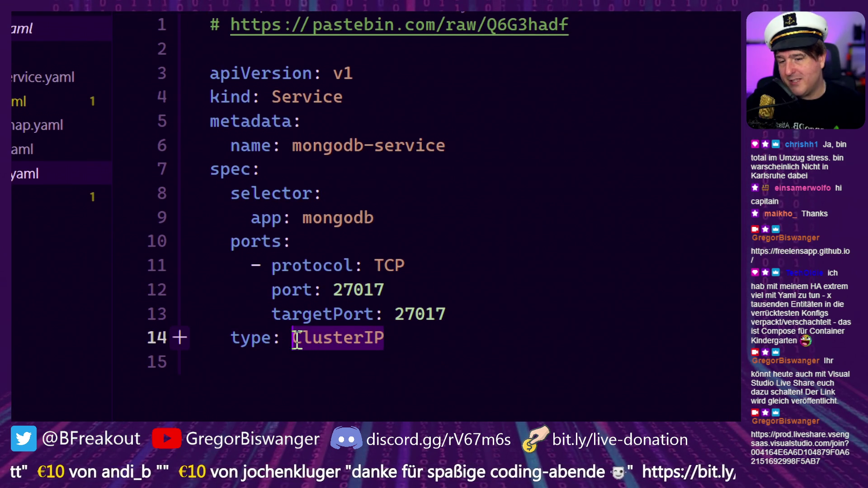
scroll(359, 366, down, 2)
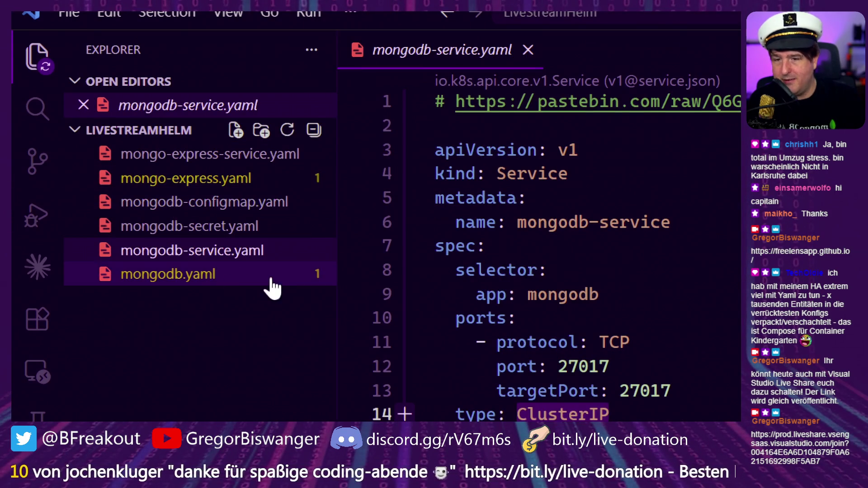
Review the mongo-express deployment manifest, highlighting the deployment name mongo-express on line 6
click(224, 186)
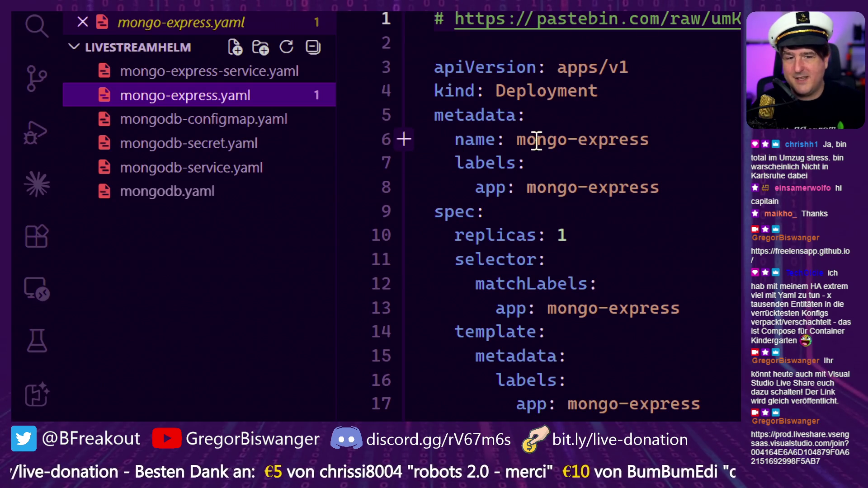
click(536, 144)
drag(536, 144, 649, 142)
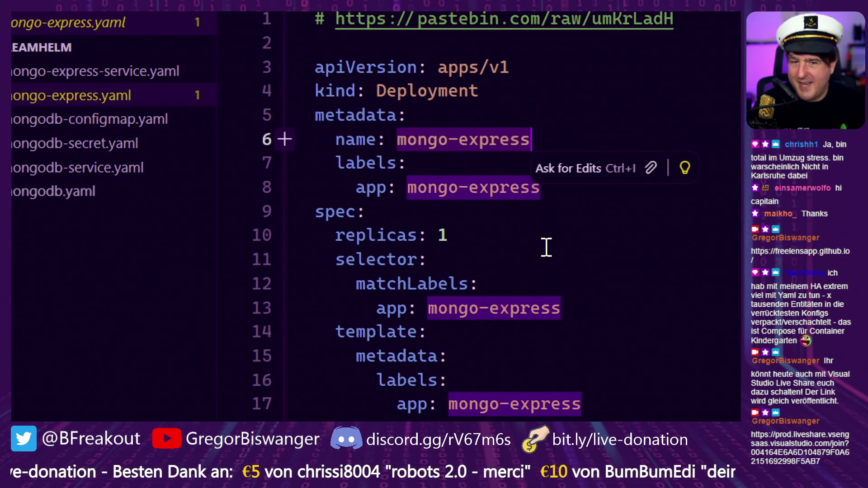
drag(461, 162, 545, 155)
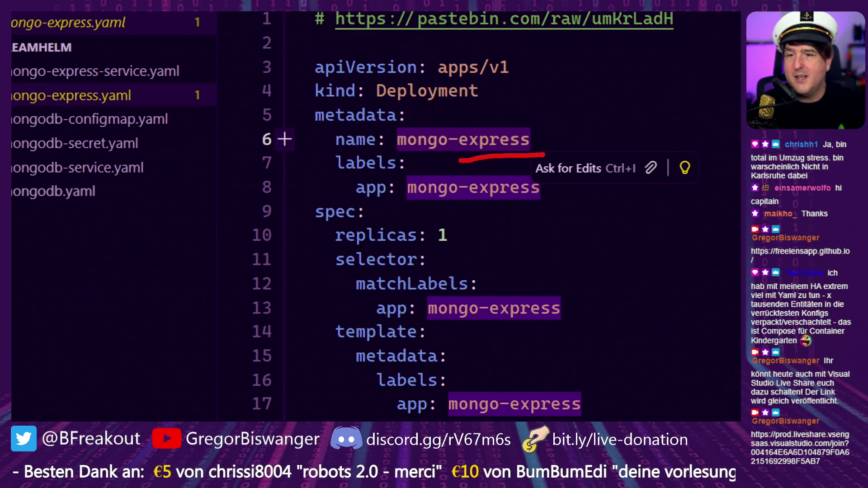
key(Escape)
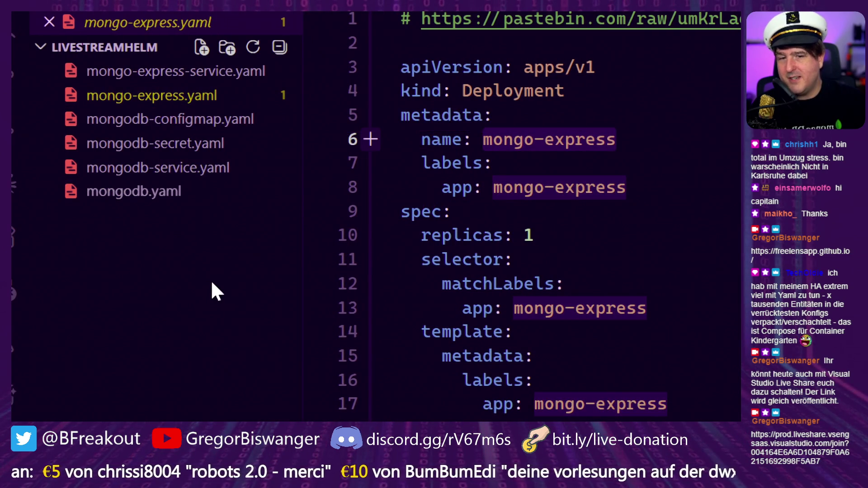
scroll(673, 274, down, 1)
scroll(595, 321, down, 1)
scroll(588, 331, down, 2)
Walk through the container name, image and containerPort 8081 lines of the deployment
click(422, 213)
click(354, 216)
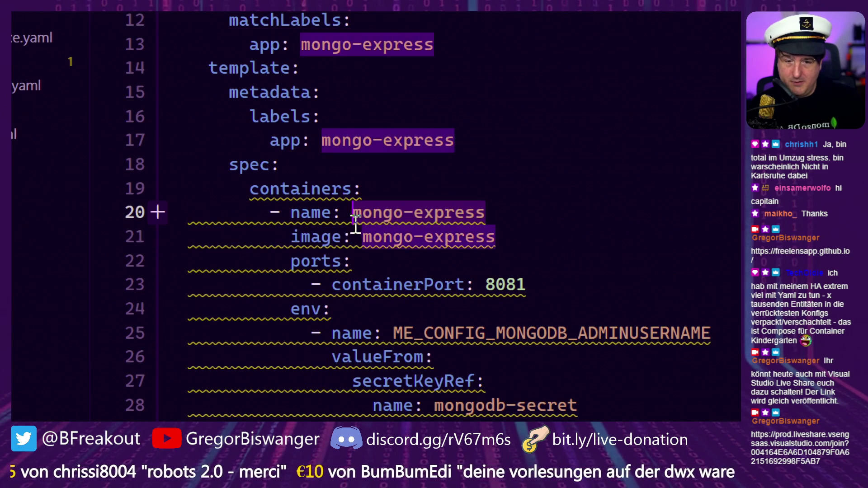
click(398, 246)
click(622, 258)
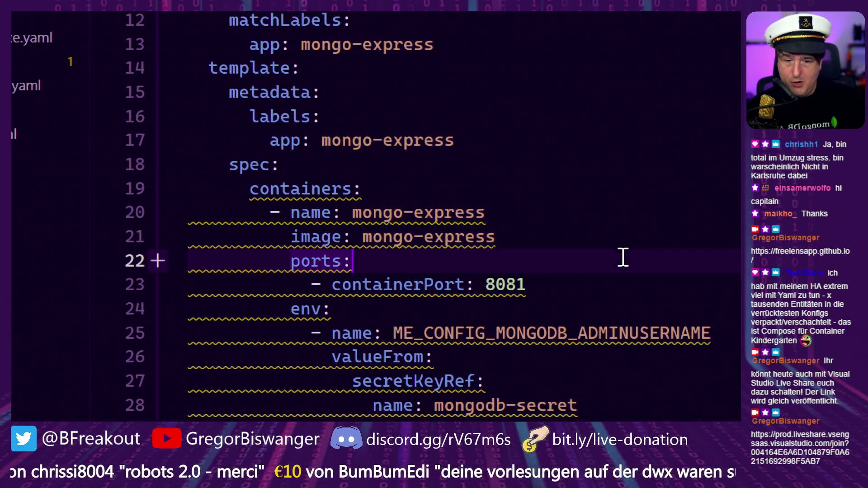
mouse_move(505, 284)
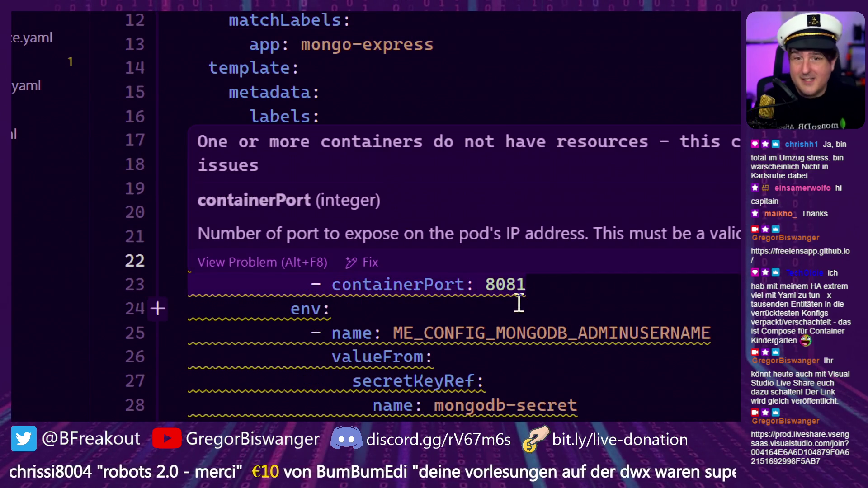
scroll(435, 176, up, 1)
click(327, 111)
Highlight the containers block through valueFrom, then switch to mongo-express-service.yaml
click(246, 223)
drag(239, 206, 551, 372)
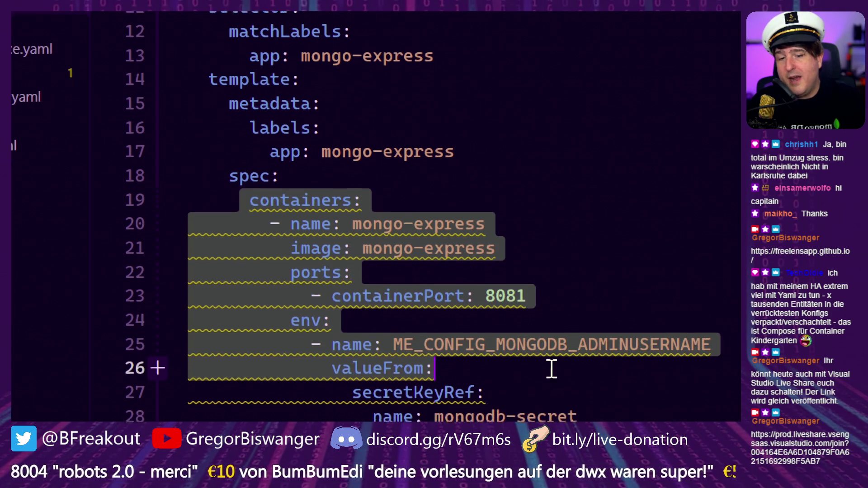
click(570, 297)
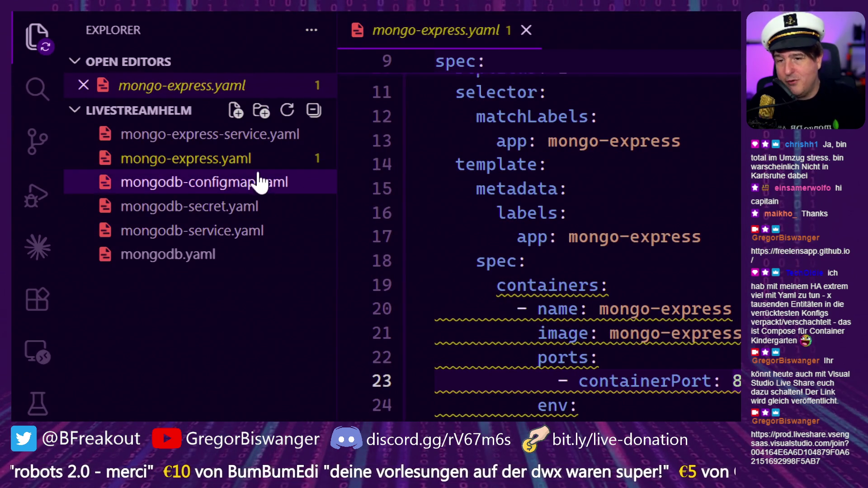
click(212, 139)
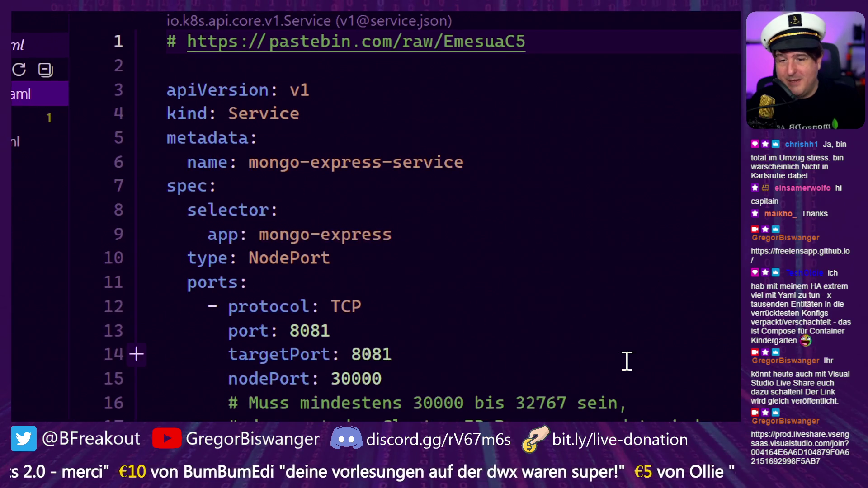
Replace the NodePort service type with LoadBalancer using IntelliSense's list of service types
click(249, 257)
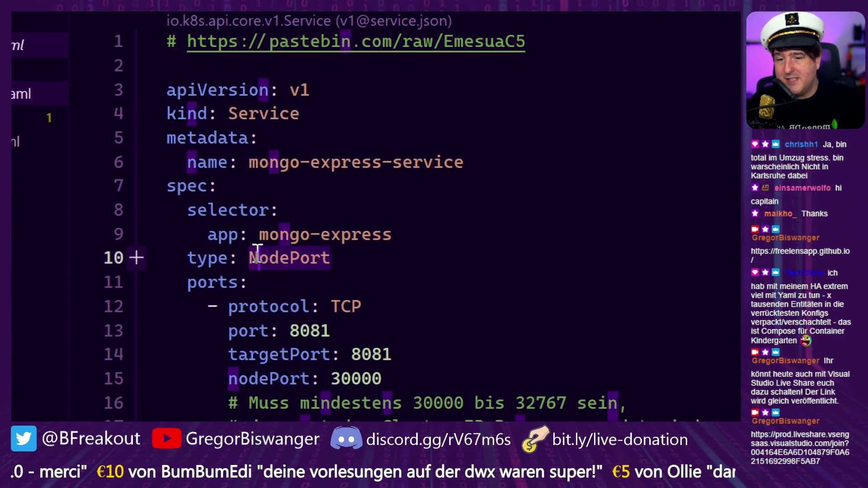
double_click(291, 258)
click(397, 241)
click(419, 258)
click(439, 274)
scroll(464, 299, down, 2)
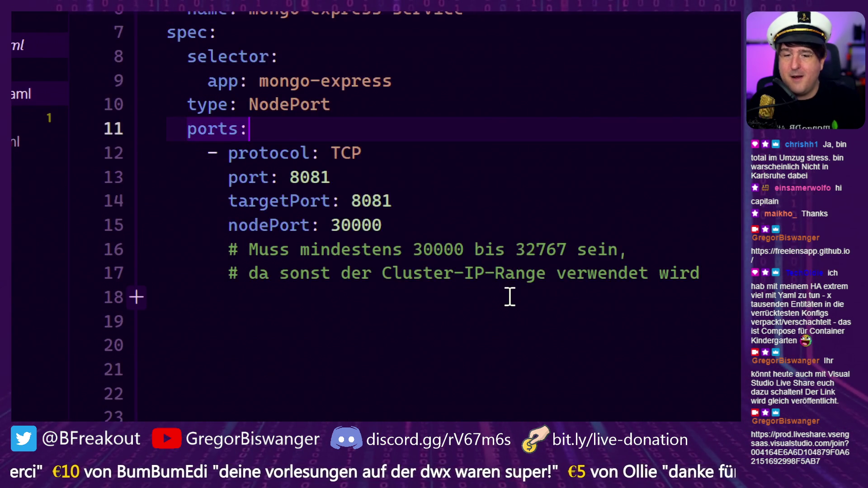
scroll(508, 298, up, 1)
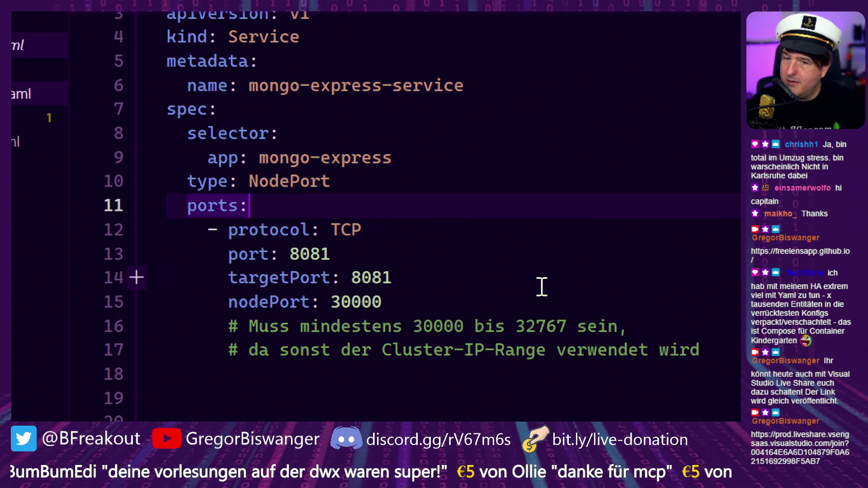
click(271, 183)
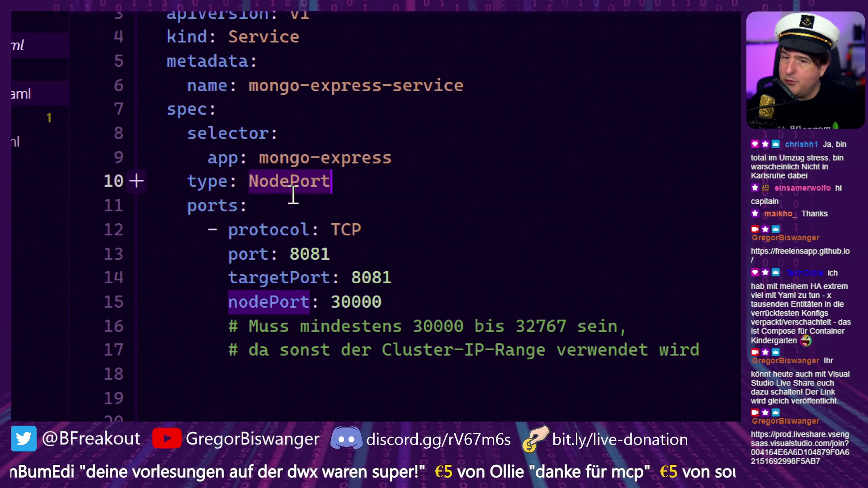
key(ctrl+BackSpace)
key(ctrl+space)
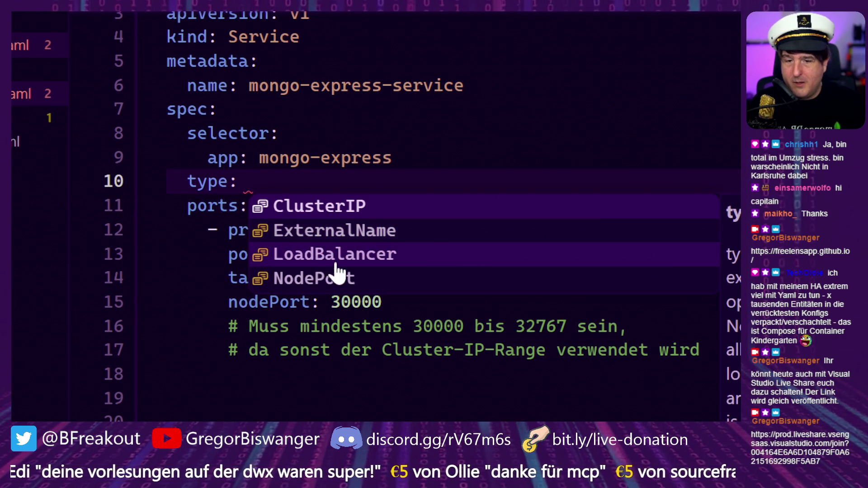
click(355, 258)
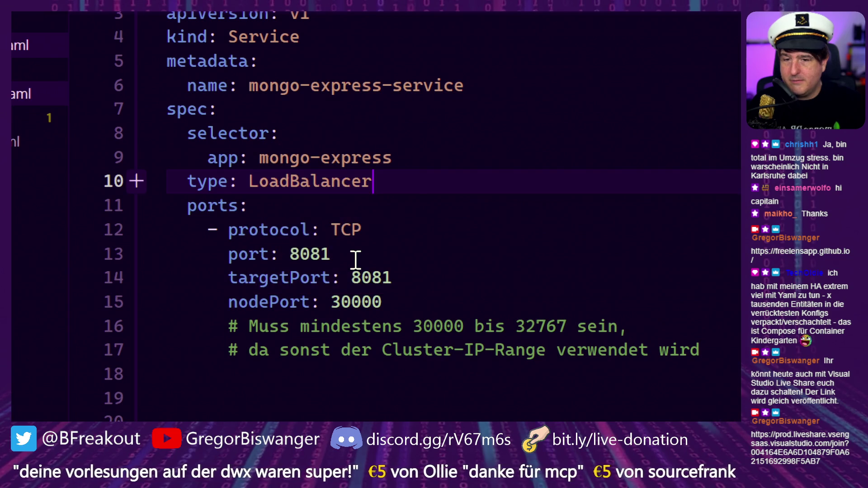
Inspect the nodePort value and revert the change, restoring NodePort as the service type
click(397, 209)
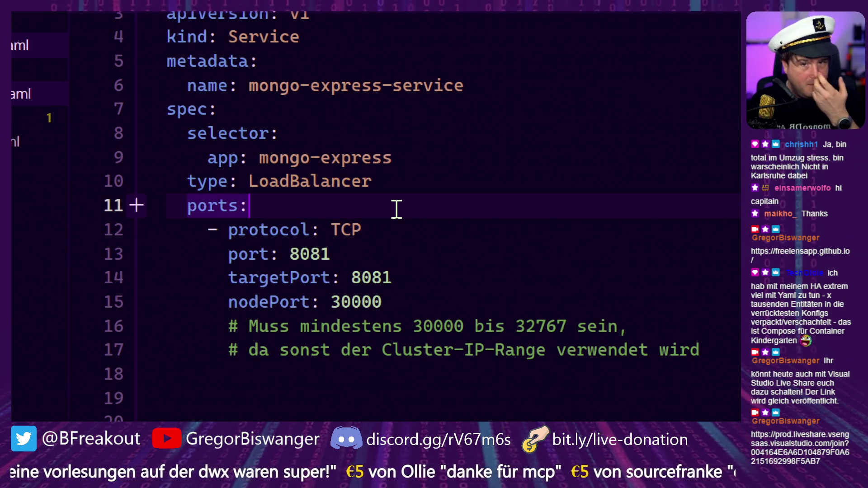
click(291, 181)
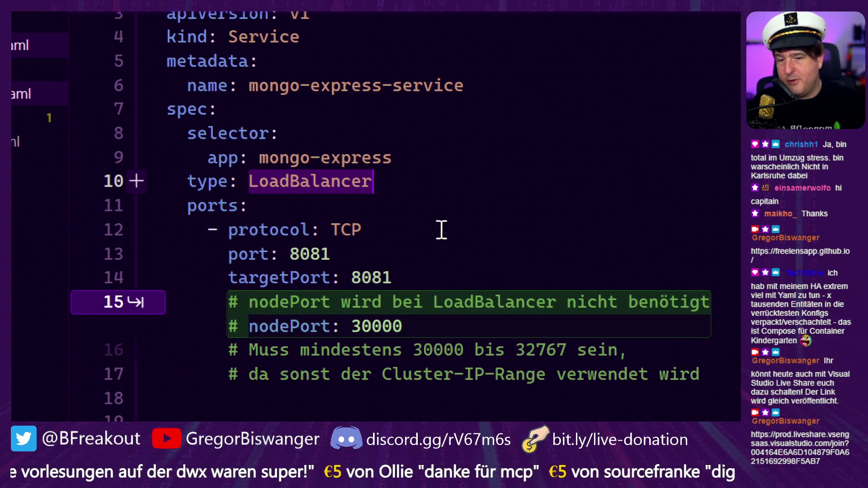
click(442, 351)
click(444, 326)
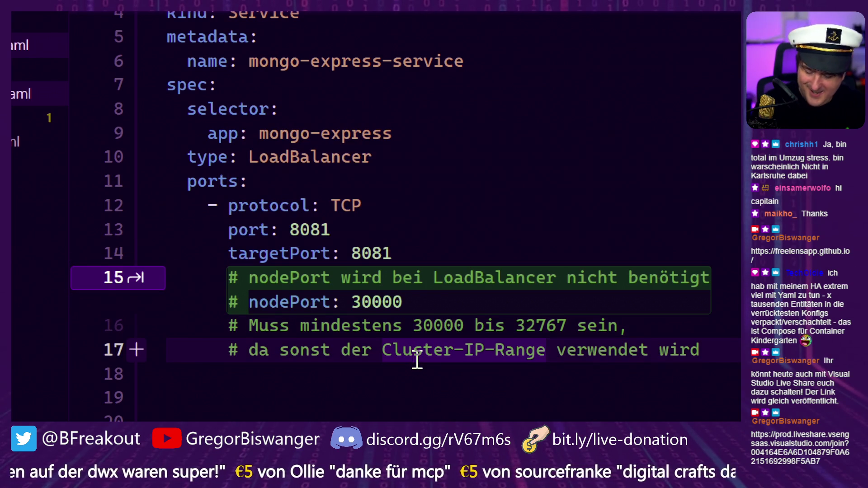
key(Tab)
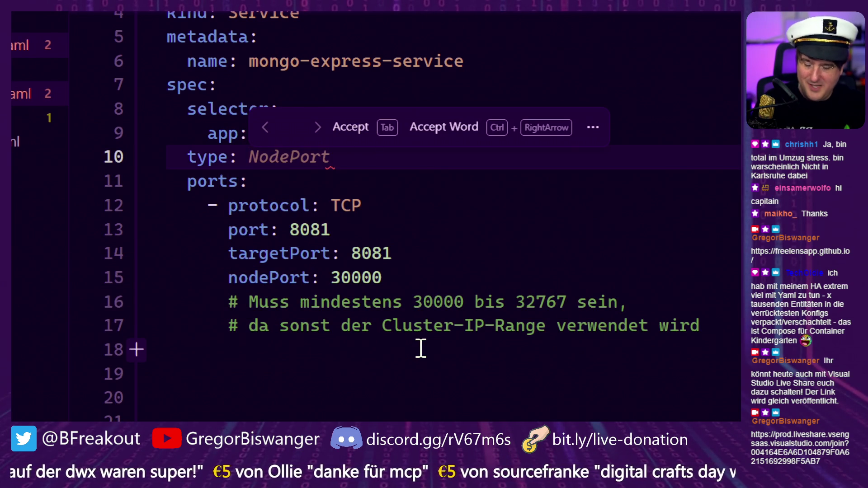
key(Tab)
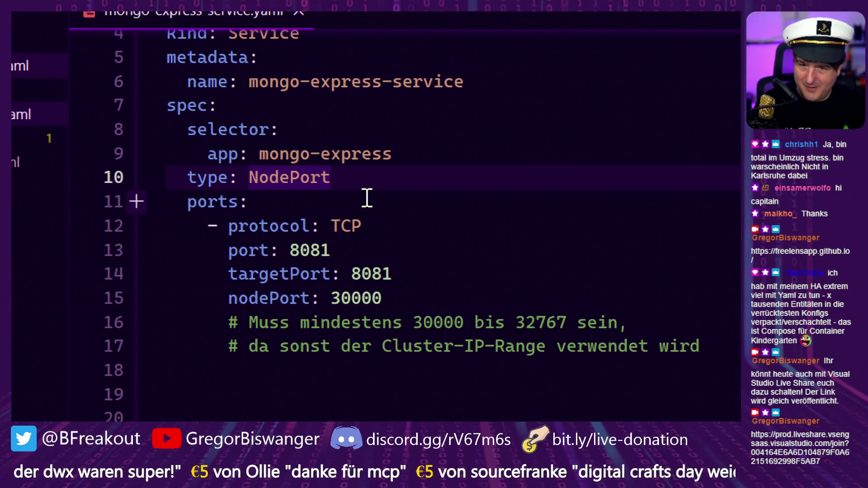
click(353, 155)
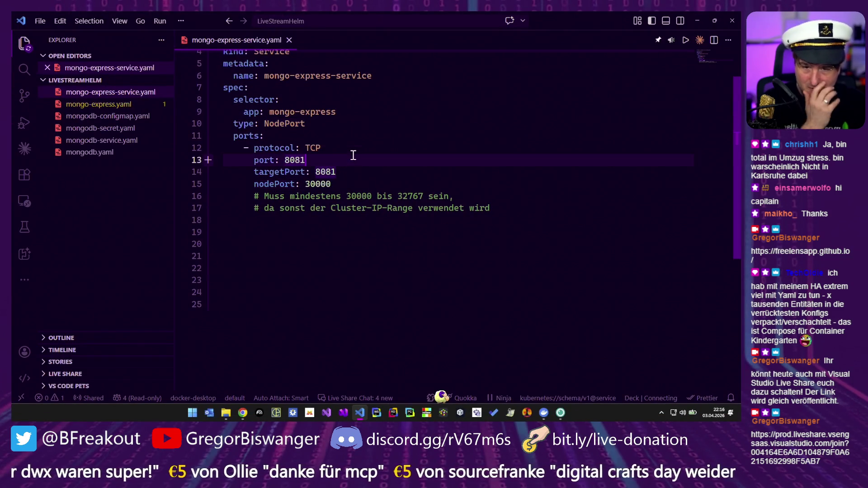
click(348, 250)
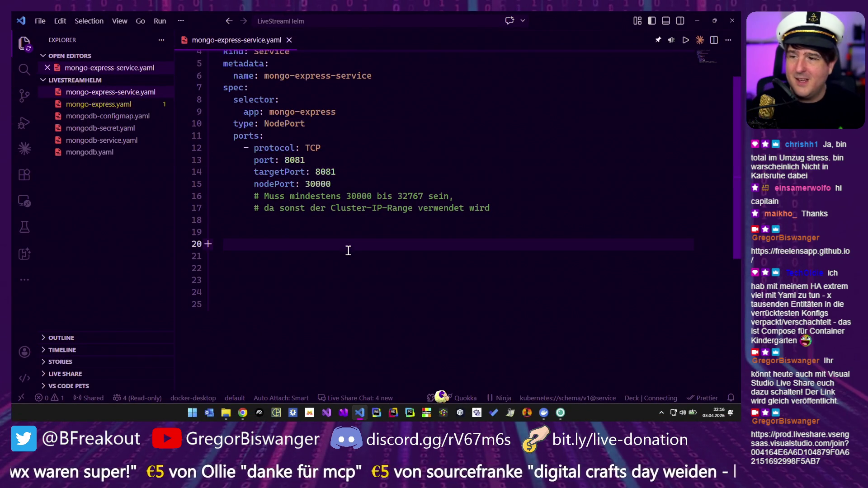
Set the service type to LoadBalancer again, comment out the nodePort line, and close the file
double_click(285, 124)
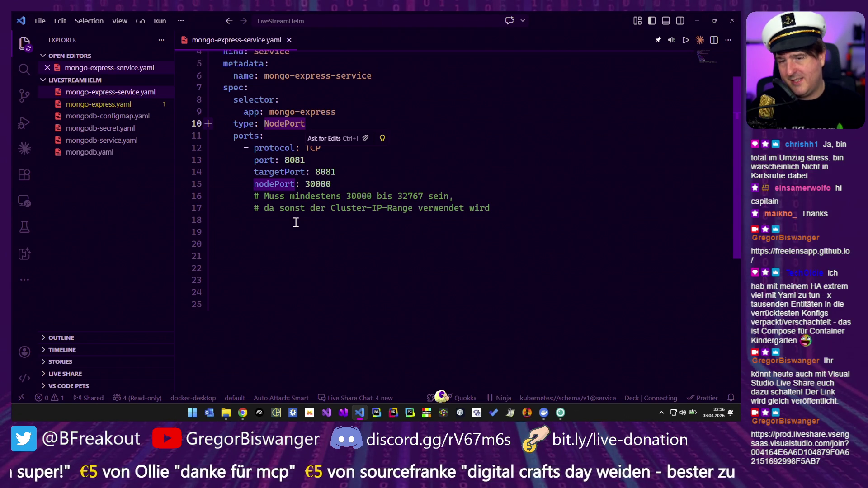
click(294, 123)
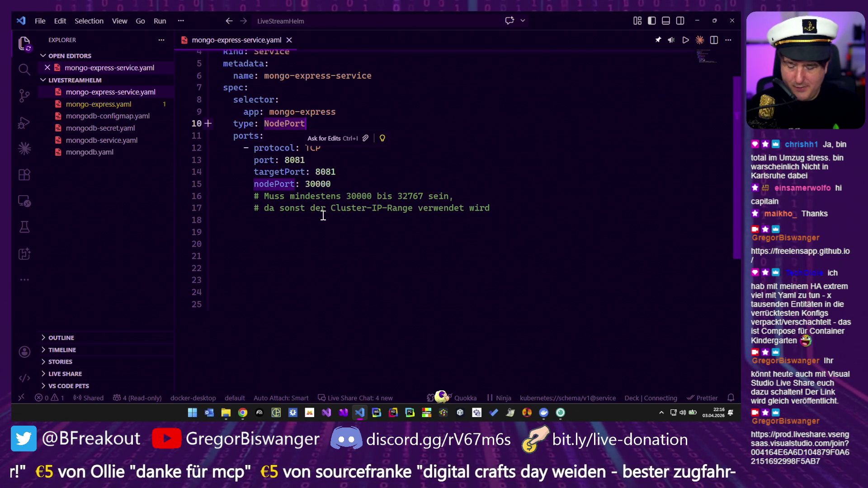
text(Loa)
key(Return)
key(ctrl+slash)
key(Down)
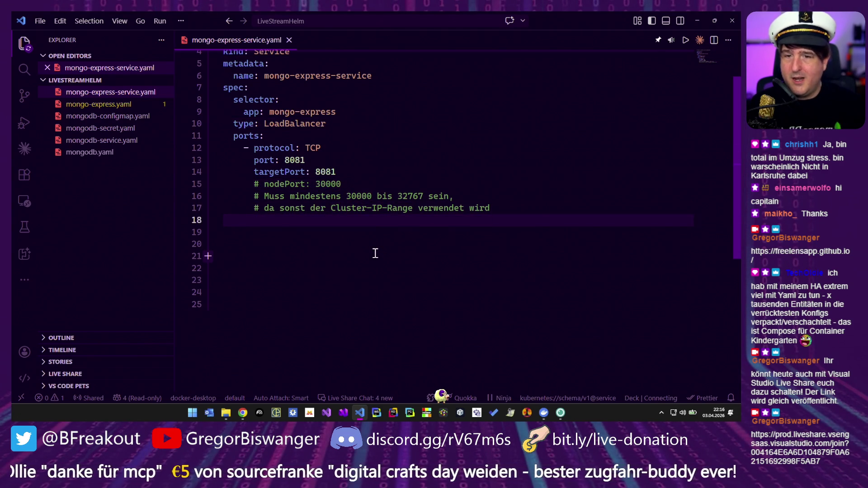
click(289, 39)
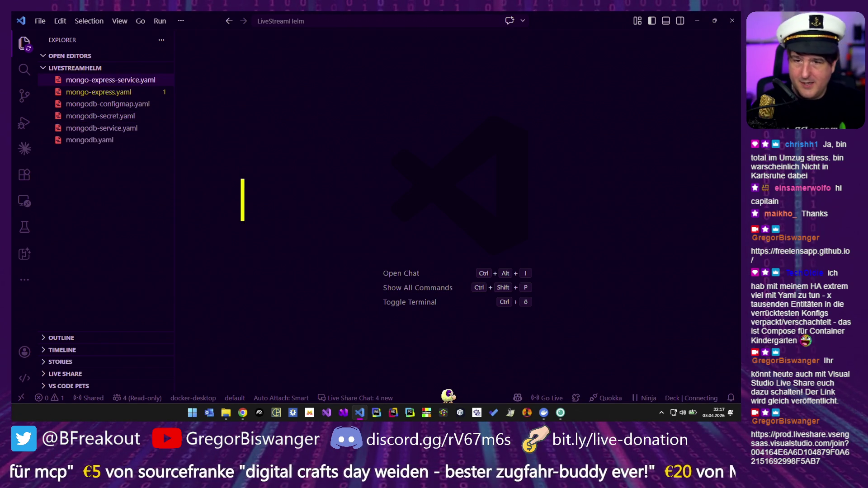
text(Mongo-Express)
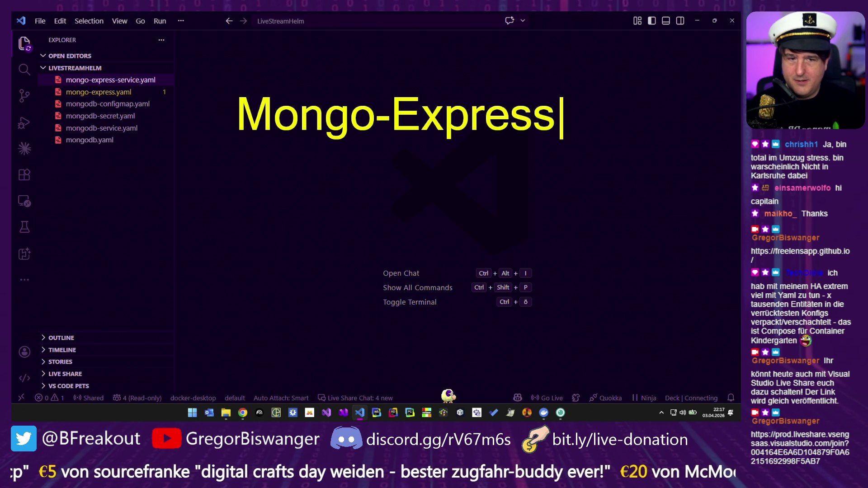
Write the annotation labels Mongo-Express (Frontend) and MongoDB (Backend) over the empty editor
key(Return)
text((Fro)
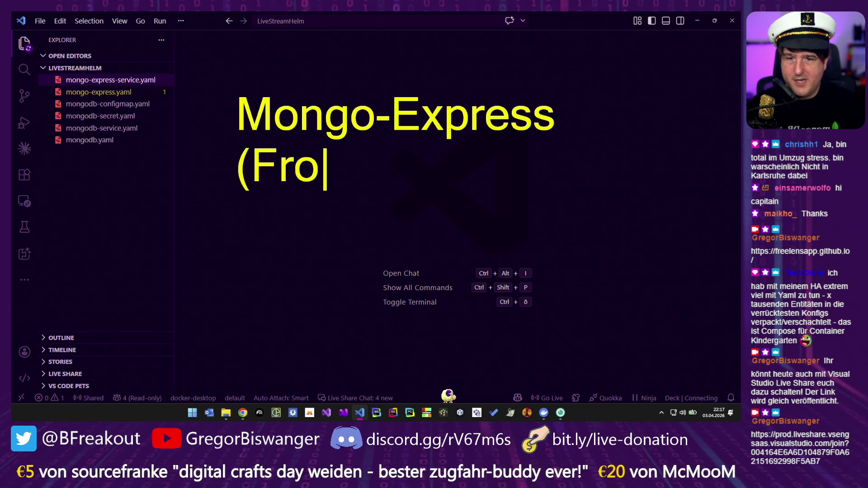
text(ntend))
key(Return)
key(Return)
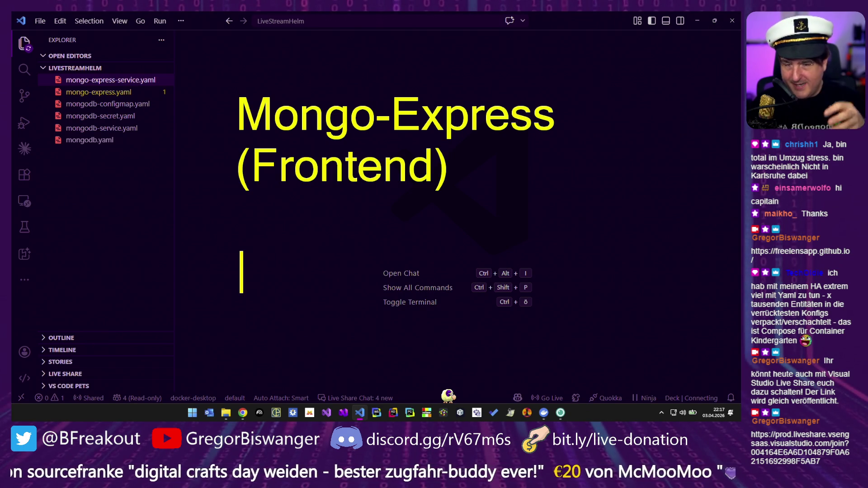
text(Miong)
key(BackSpace)
key(BackSpace)
key(BackSpace)
text(ong)
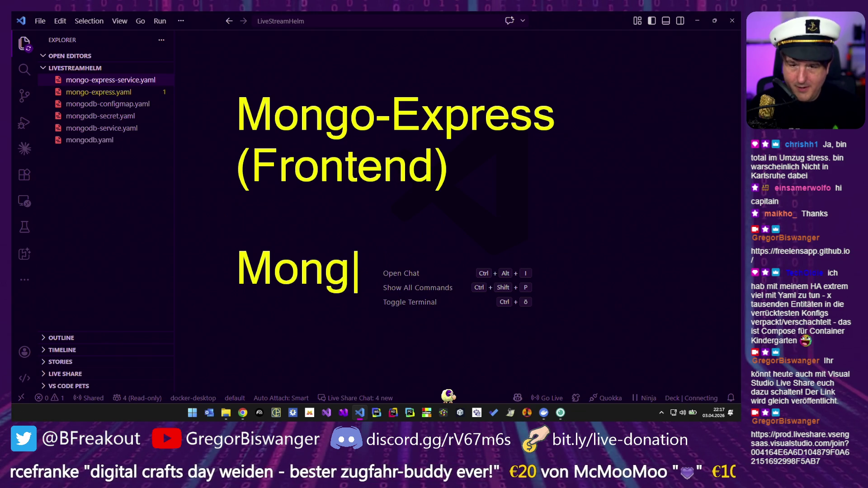
text(oDB)
key(Return)
text(/)
key(BackSpace)
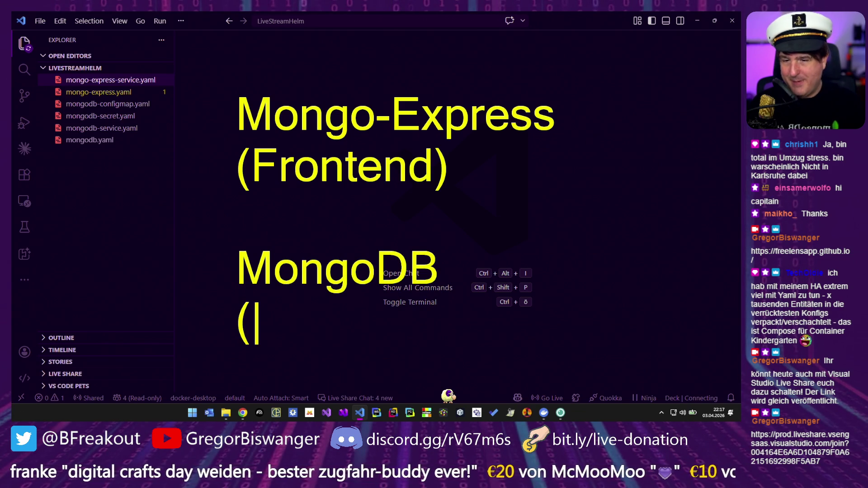
text((Databa)
key(BackSpace)
key(BackSpace)
key(BackSpace)
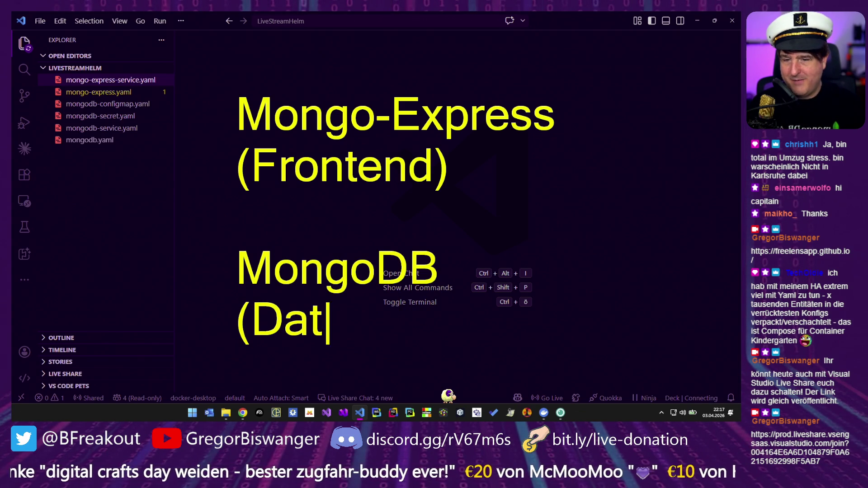
key(BackSpace)
key(BackSpace)
key(BackSpace)
text(Backend))
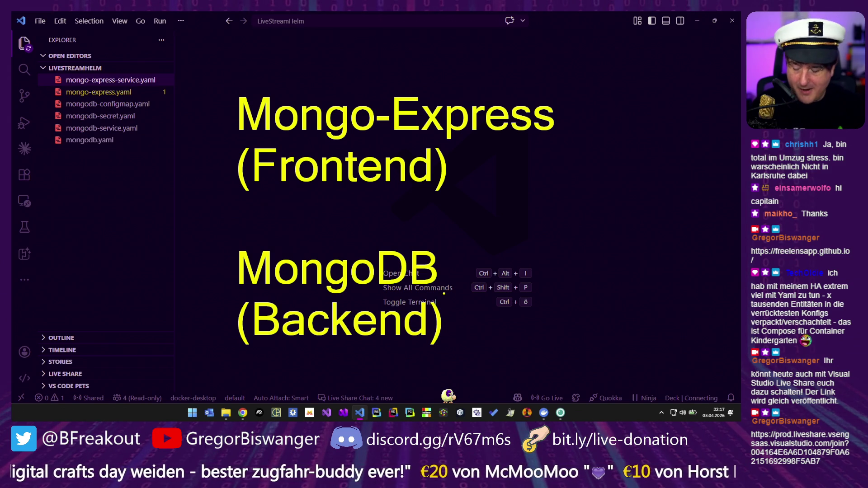
Draw boxes around the MongoDB (Backend) and Mongo-Express (Frontend) labels
drag(228, 236, 466, 362)
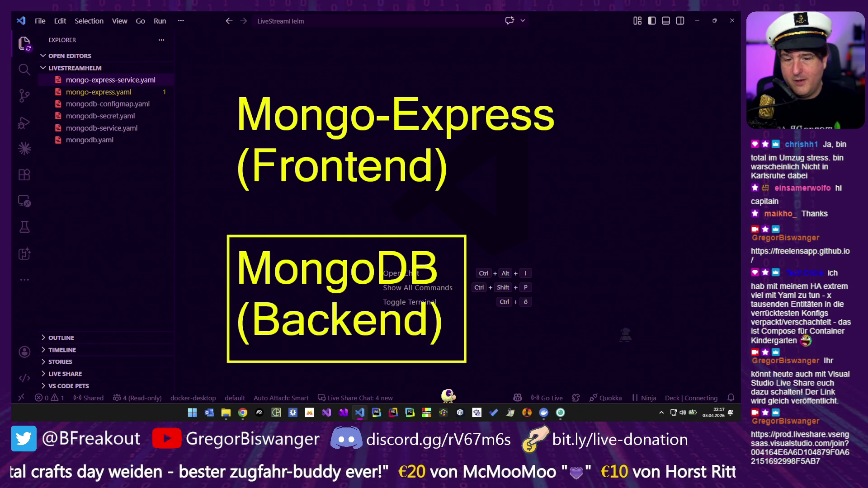
drag(220, 86, 569, 202)
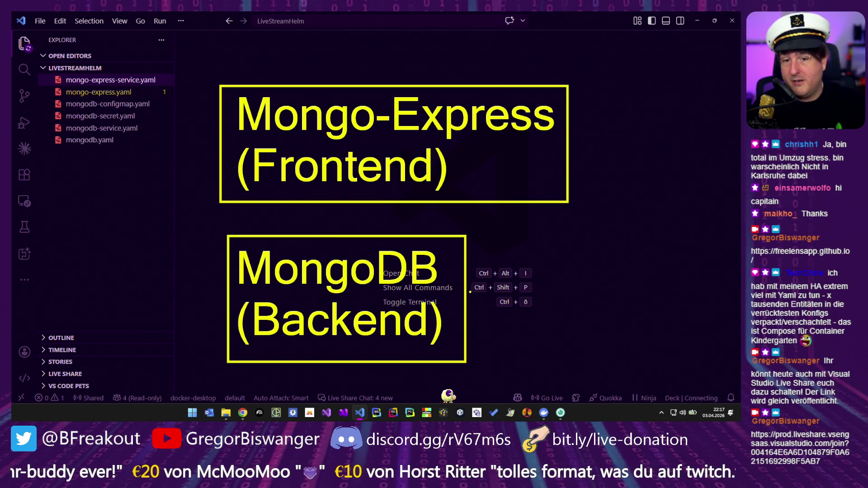
View the mongodb-configmap.yaml (db_host: mongodb-service) at a larger font size, then close it
click(136, 104)
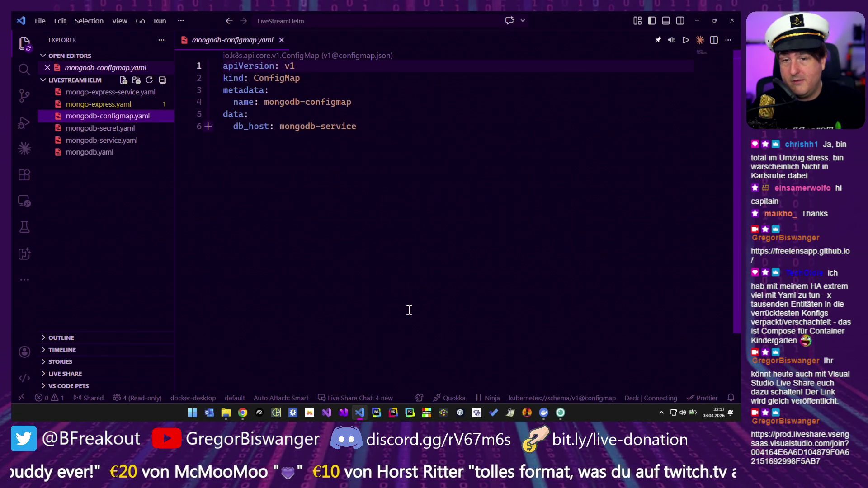
key(ctrl+plus)
key(ctrl+plus)
key(ctrl+plus)
key(ctrl+minus)
key(ctrl+minus)
key(ctrl+plus)
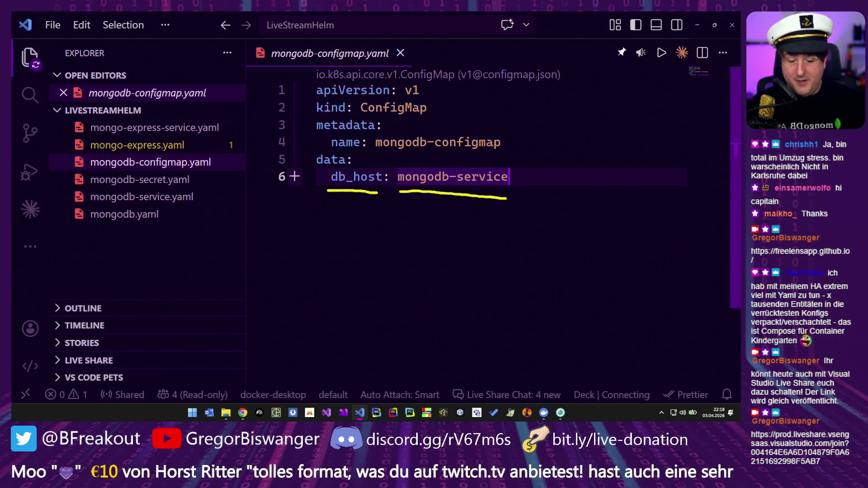
key(Escape)
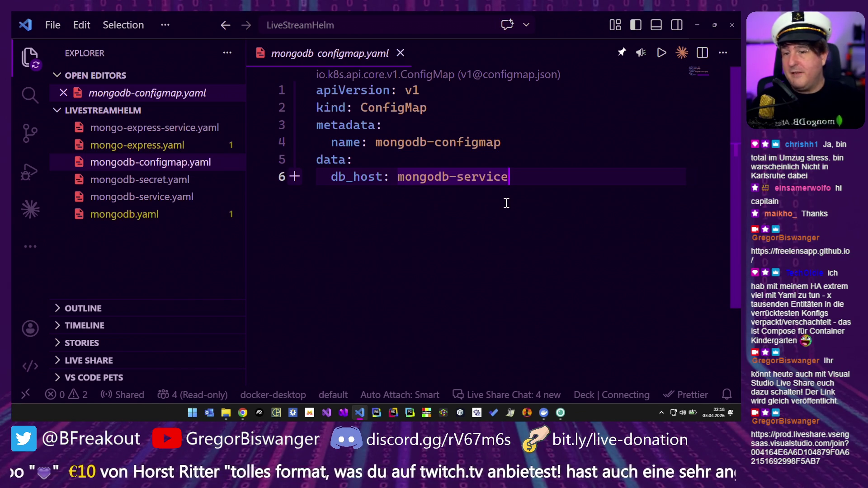
click(400, 53)
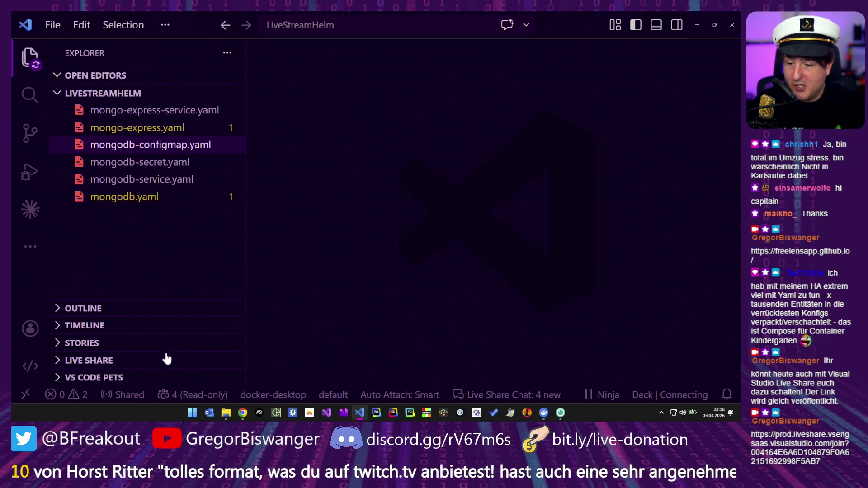
Show the animated VS Code pet view and bring the command terminal forward
click(130, 378)
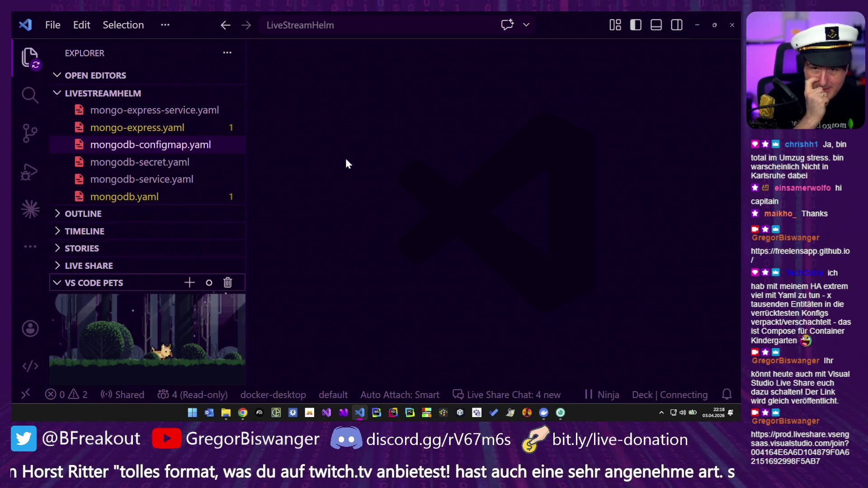
click(276, 412)
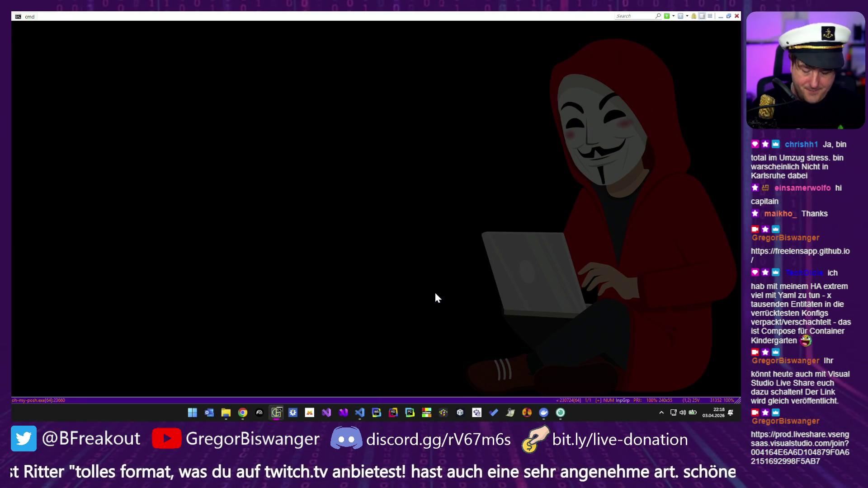
ctrl+scroll(436, 293, up, 5)
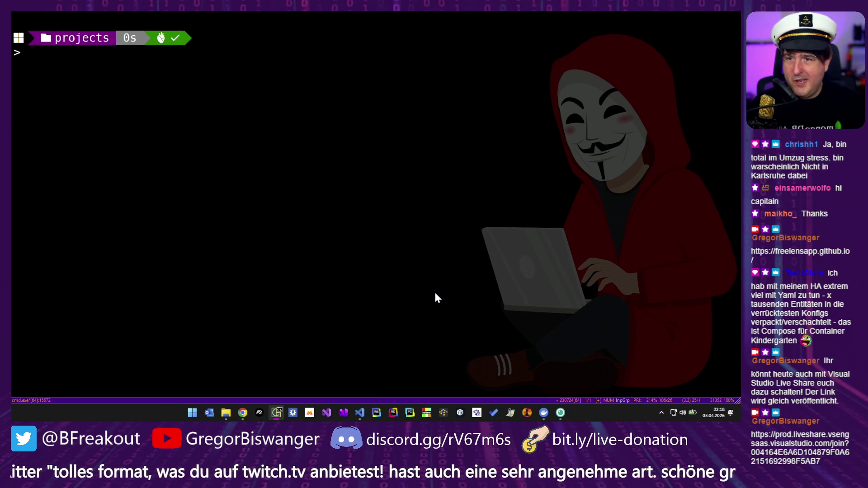
text(cd livestreamh)
Change into the LiveStreamHelm folder and run kubectl apply -f . to create all the mongo resources
key(Tab)
key(Return)
key(ctrl+l)
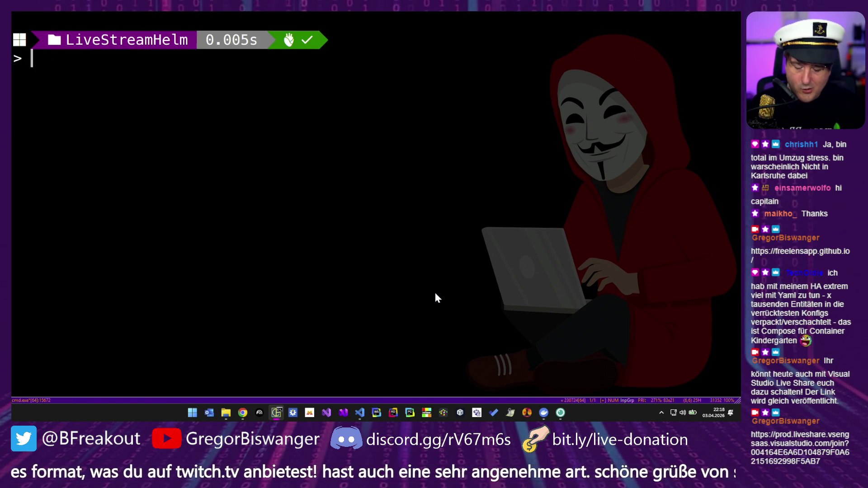
text(kubectl)
text(apply -f .)
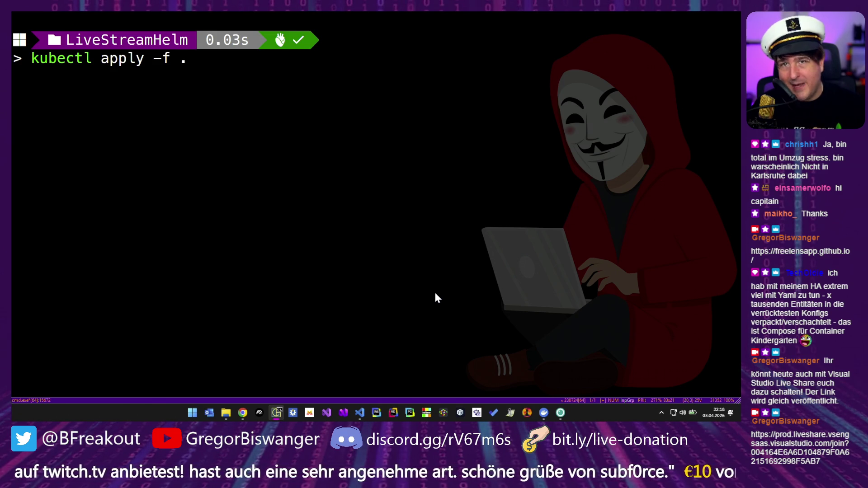
key(Return)
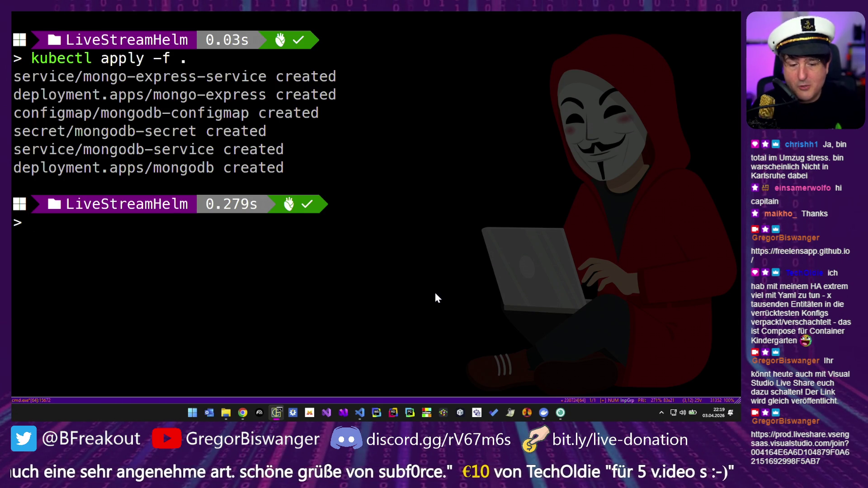
click(561, 413)
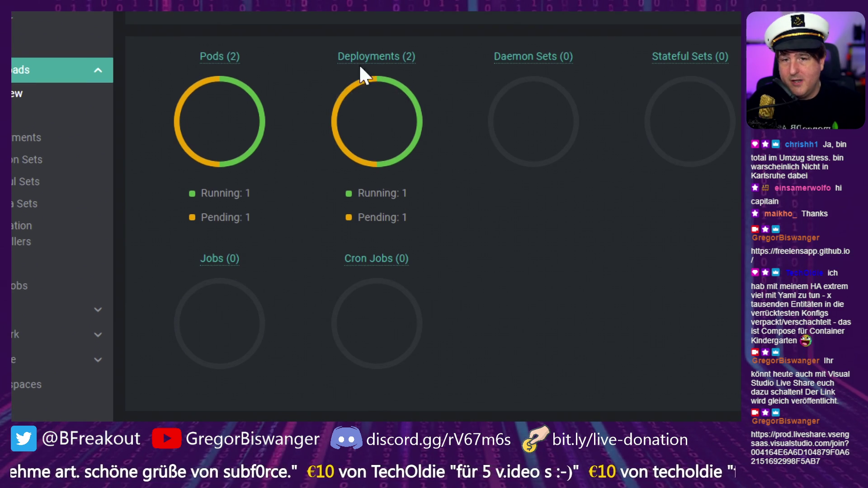
Check the two mongo pods under Workloads, then list the cluster services under Network
click(216, 56)
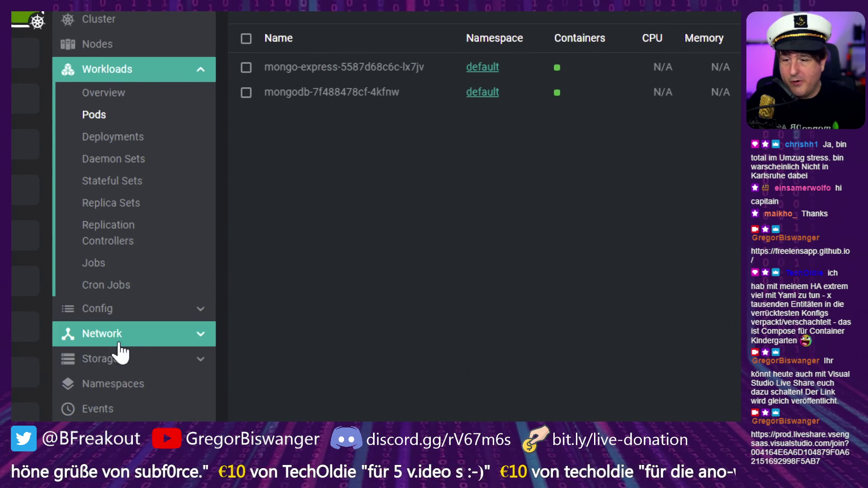
click(136, 339)
click(130, 360)
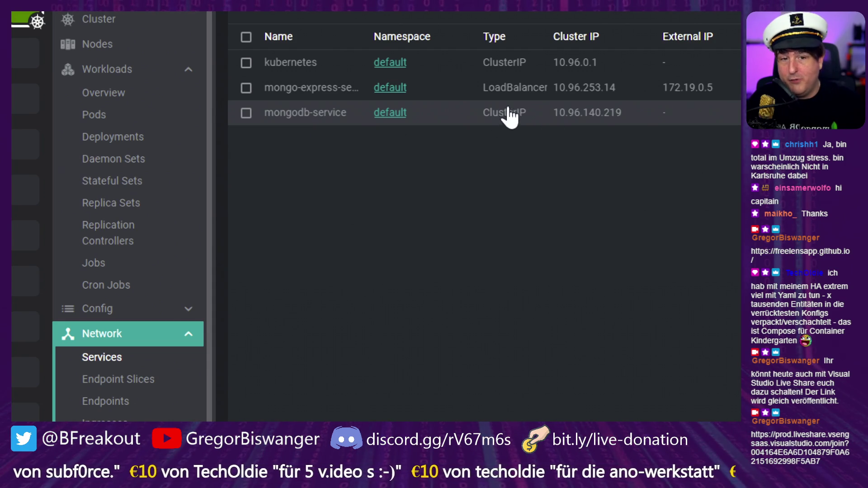
scroll(652, 127, right, 5)
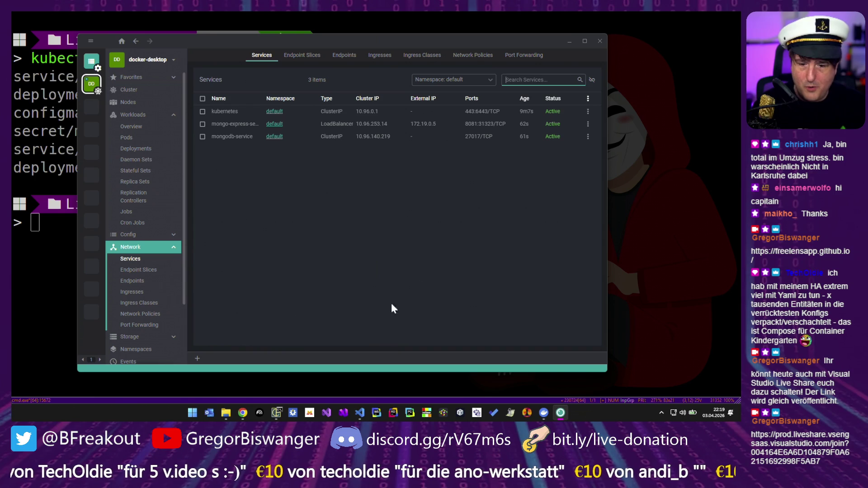
right_click(243, 413)
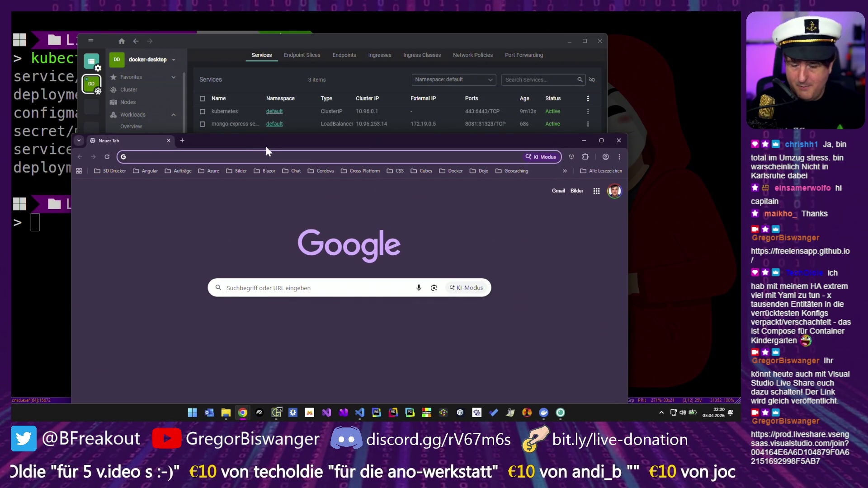
text(localhost:8)
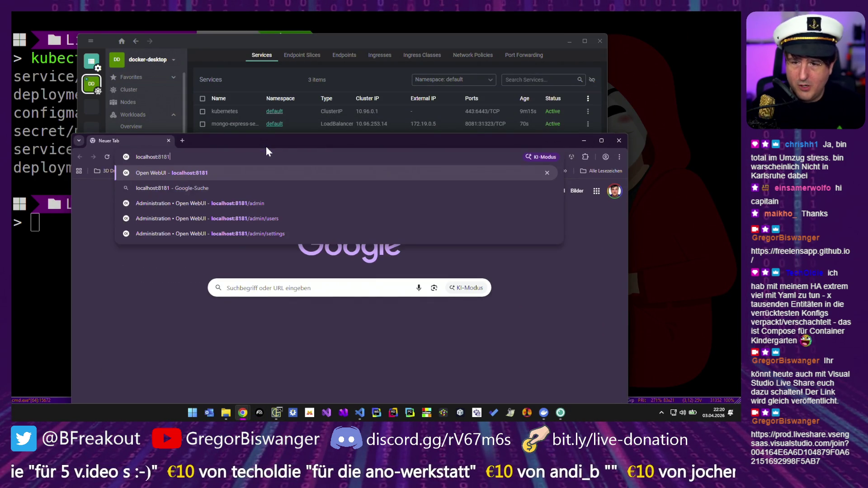
text(081)
Try mongo-express at localhost:8081, then localhost:31323, then 172.19.0.5:31323
key(Return)
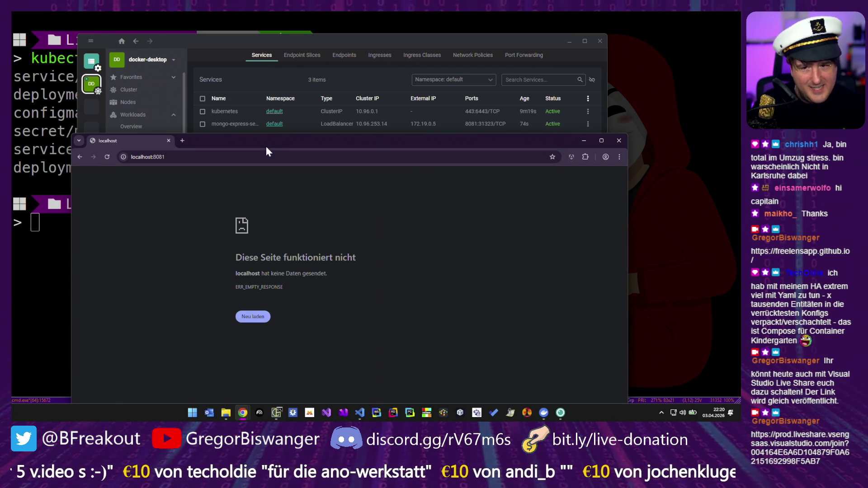
click(163, 157)
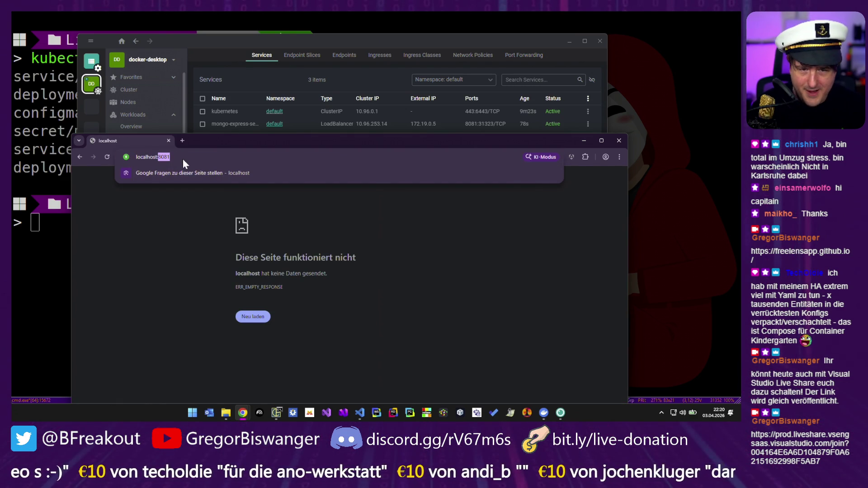
text(31)
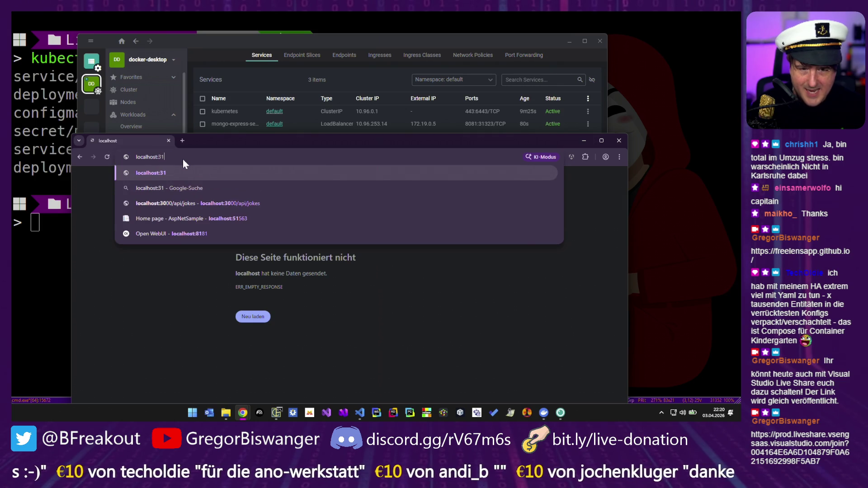
text(323)
key(Return)
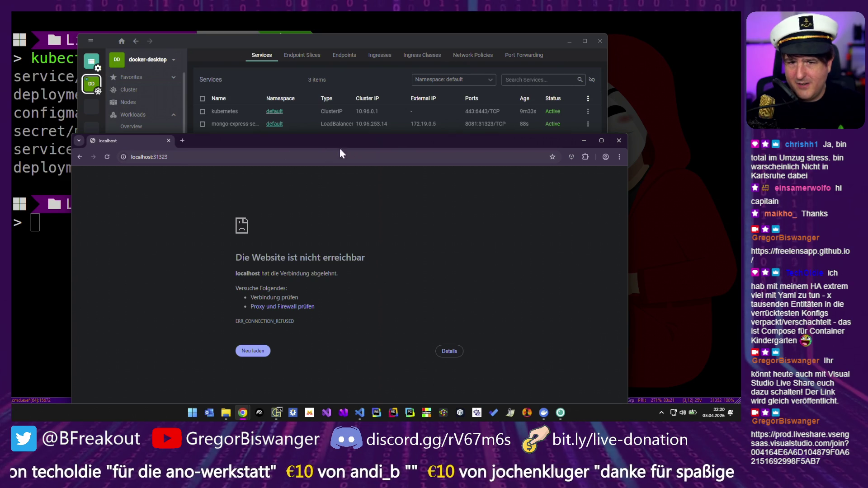
click(138, 157)
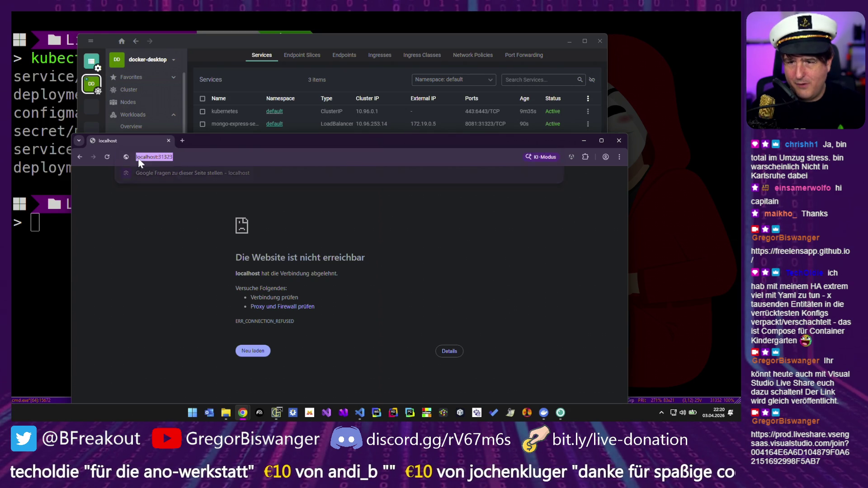
double_click(144, 157)
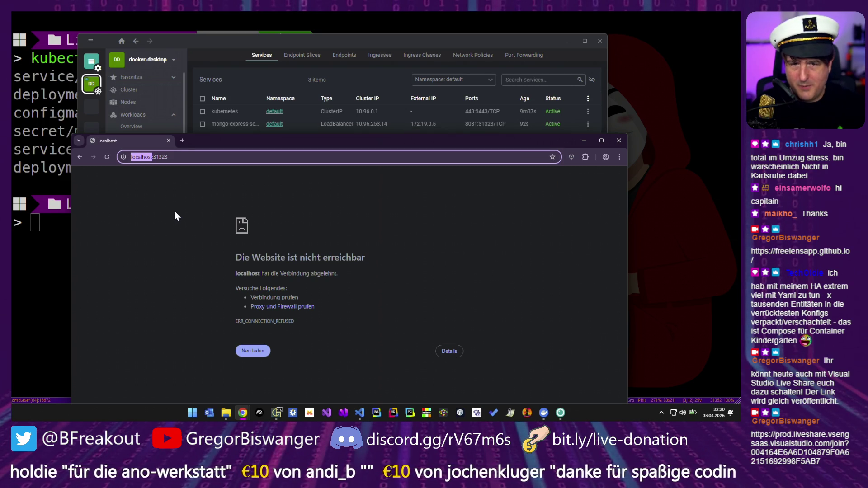
text(172.19.0.5)
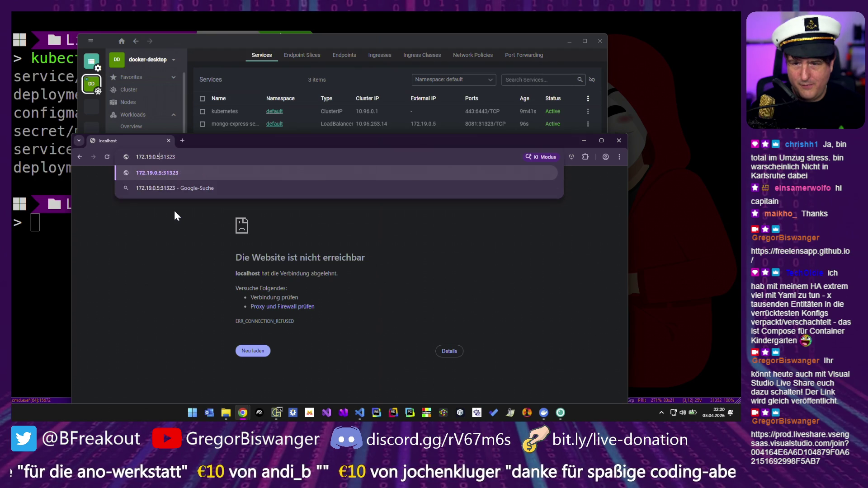
key(Return)
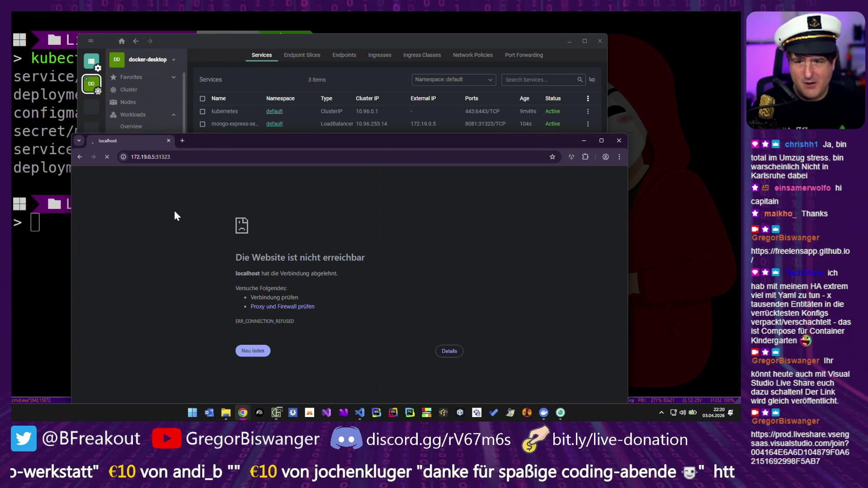
Load localhost:31323 in a new tab, move the browser lower and bring Freelens forward
double_click(167, 159)
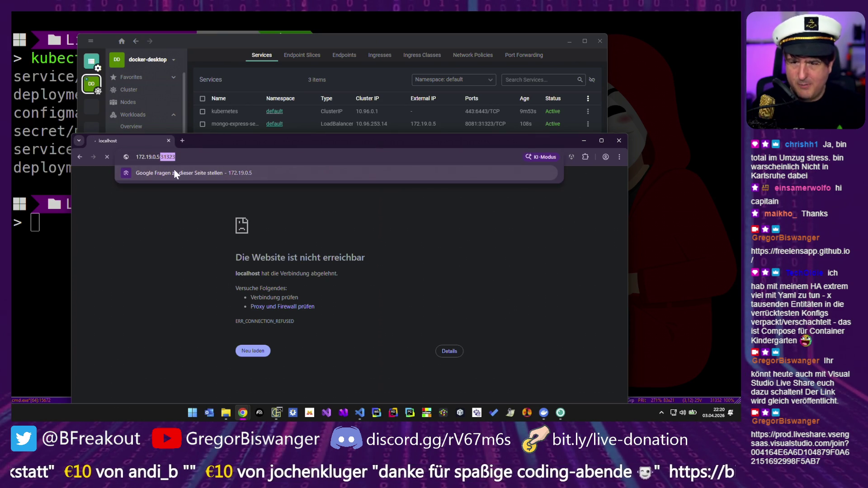
click(182, 141)
text(localhost:31323)
key(Return)
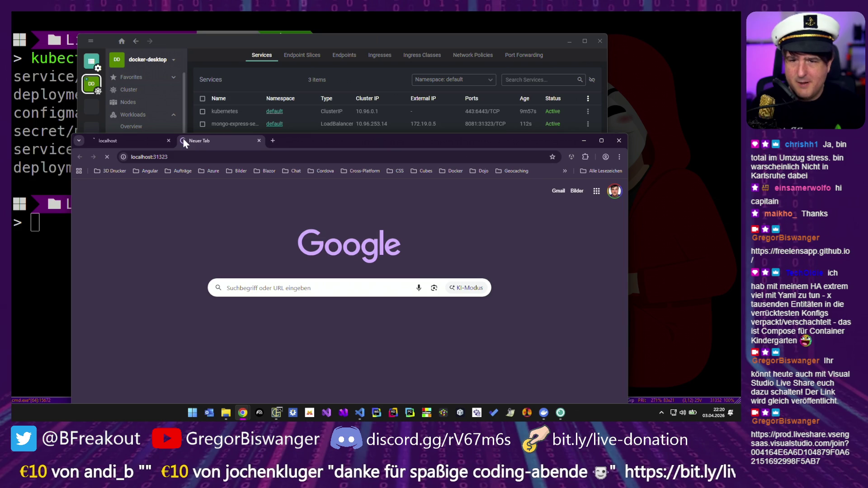
mouse_move(333, 134)
mouse_down()
mouse_move(330, 231)
mouse_move(330, 184)
mouse_move(301, 108)
mouse_move(303, 123)
mouse_up()
click(386, 41)
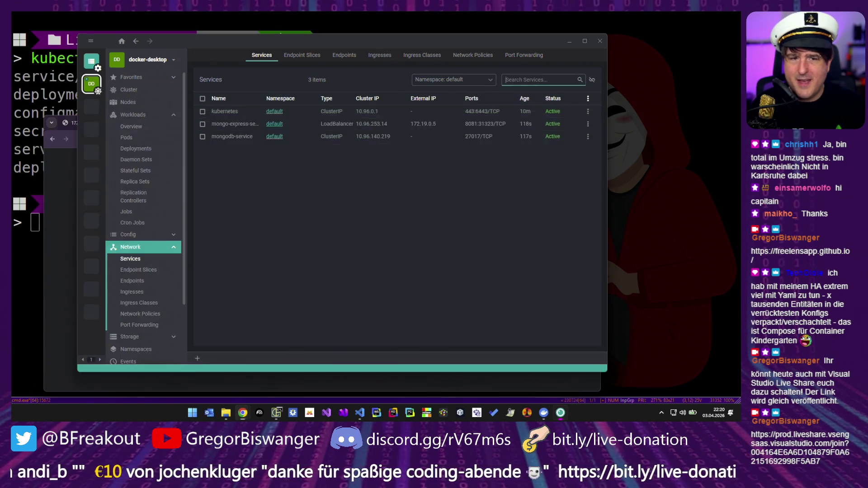
Place Freelens beside a narrower Chrome window, retry the page and add a new tab
drag(387, 41, 502, 38)
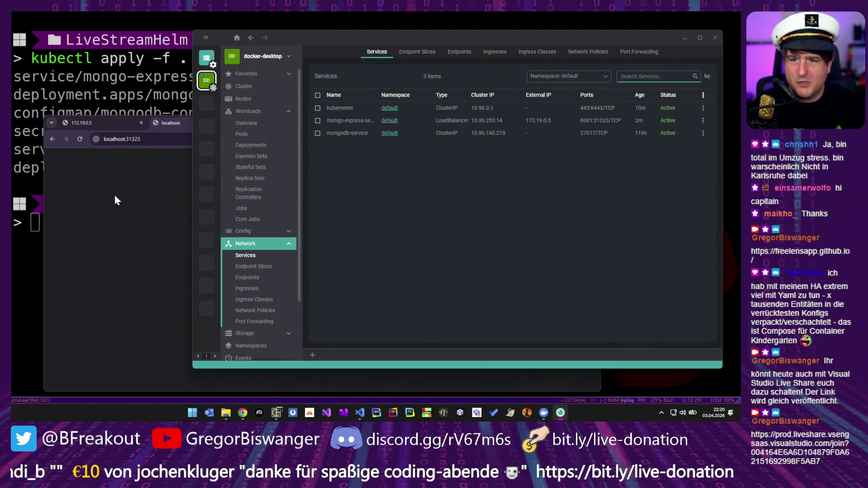
click(114, 209)
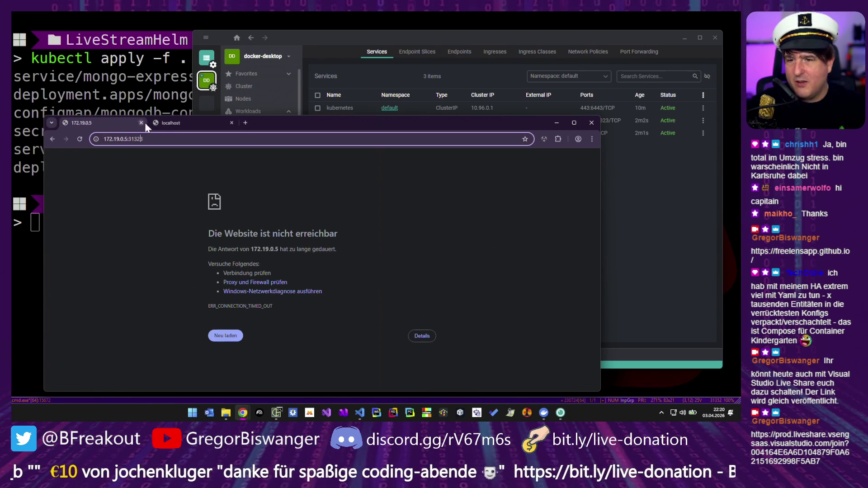
click(80, 139)
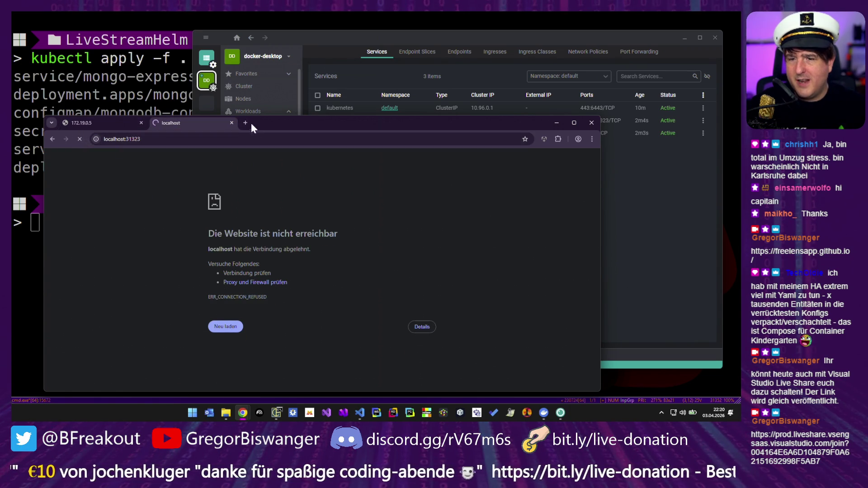
click(245, 123)
drag(603, 202, 534, 214)
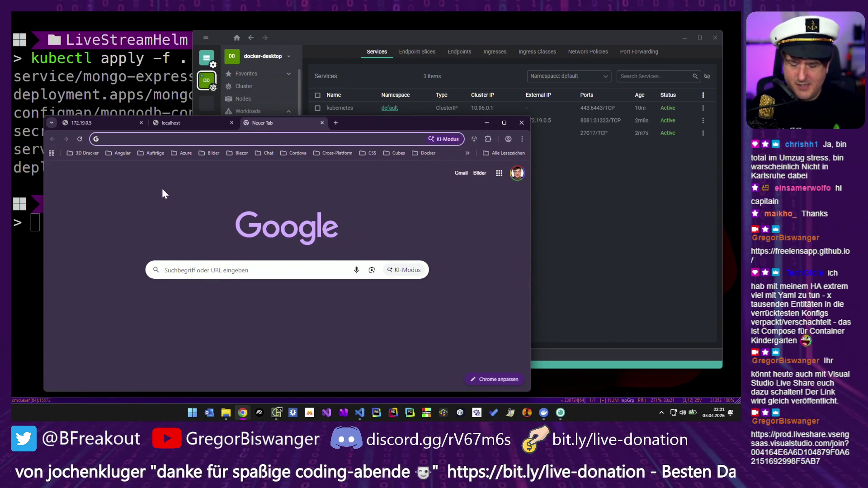
Load localhost:8081 in the new tab, reaching the mongo-express login prompt
click(173, 124)
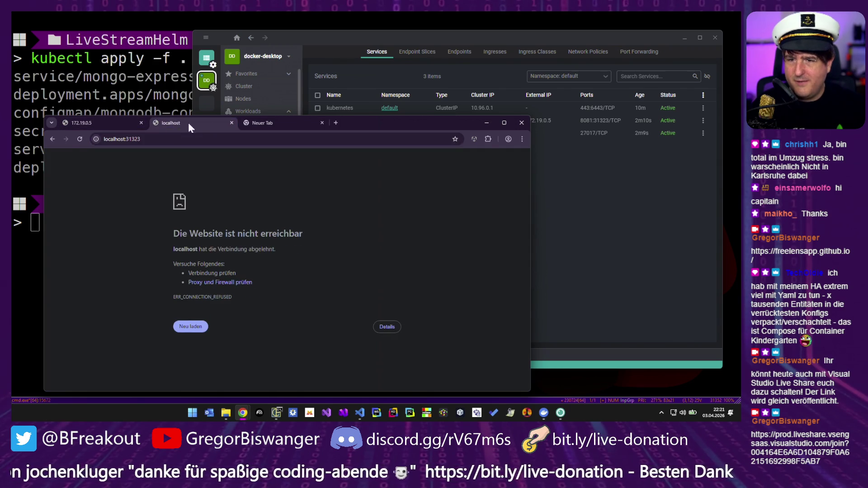
click(285, 123)
text(localhost:)
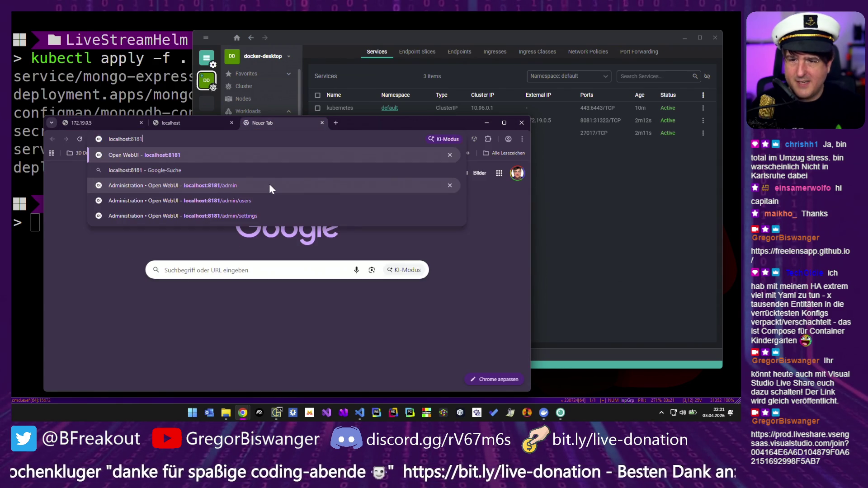
text(8081)
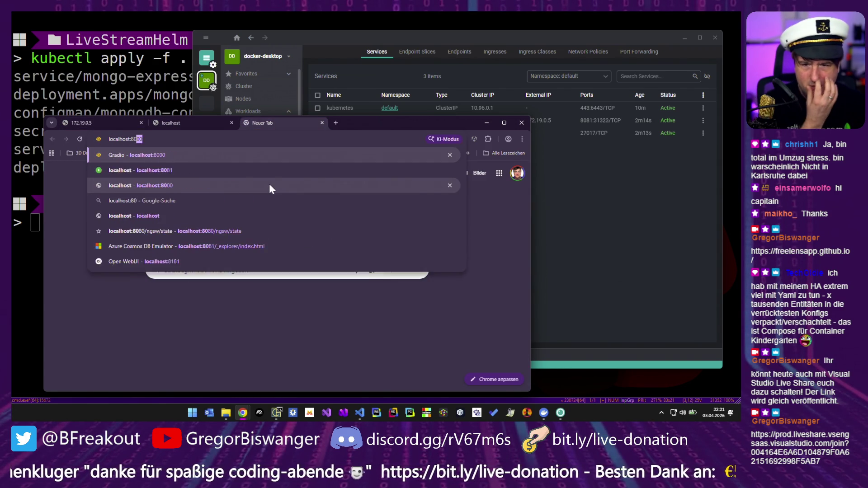
key(Return)
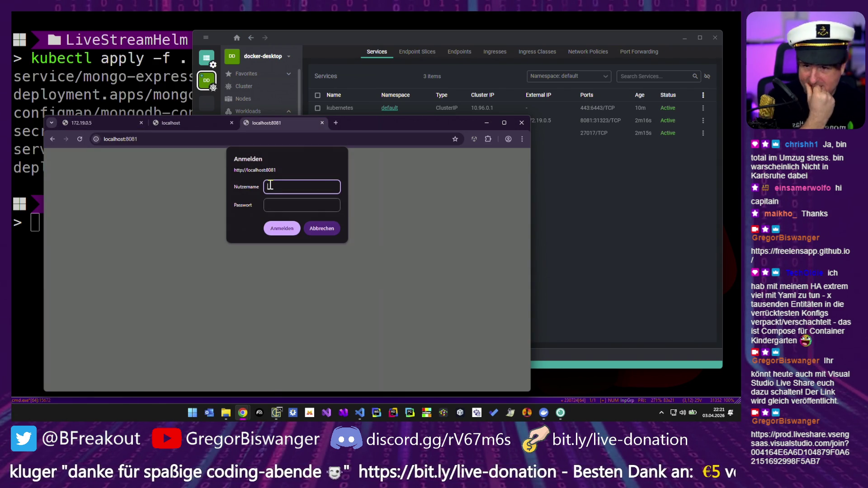
Close the extra localhost and 172.19.0.5 error tabs
click(231, 122)
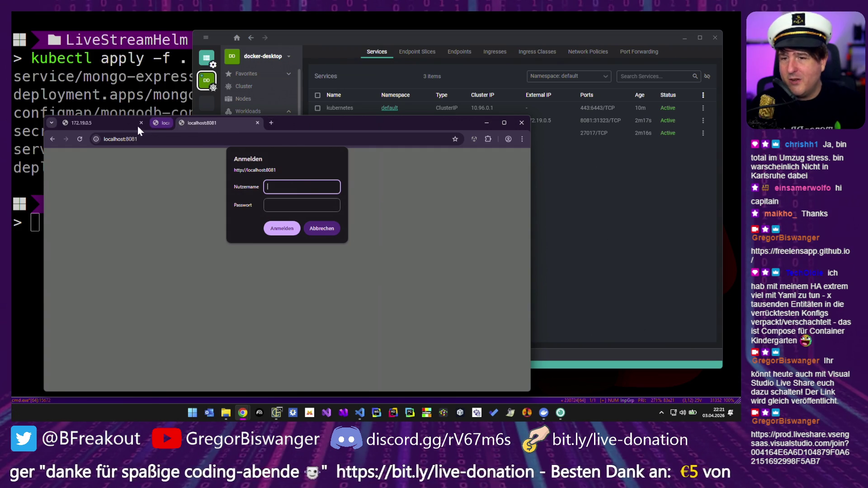
click(140, 123)
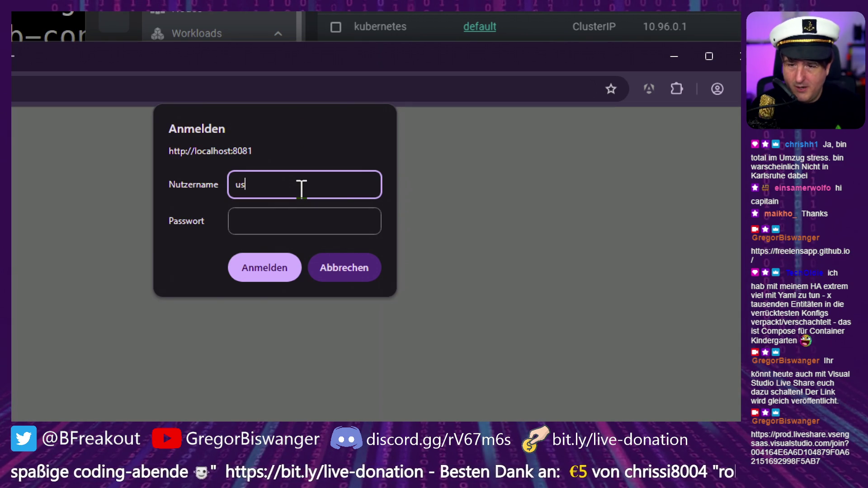
Sign in to Mongo Express with username and password, succeeding on the third attempt
key(Tab)
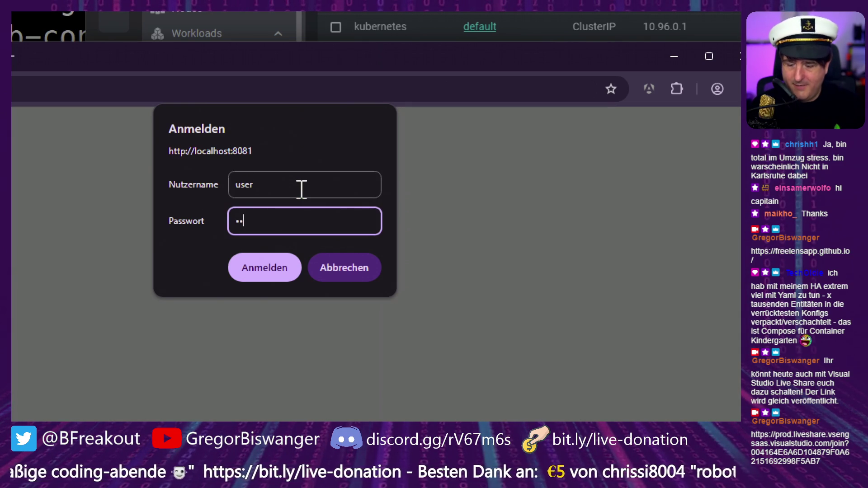
key(Return)
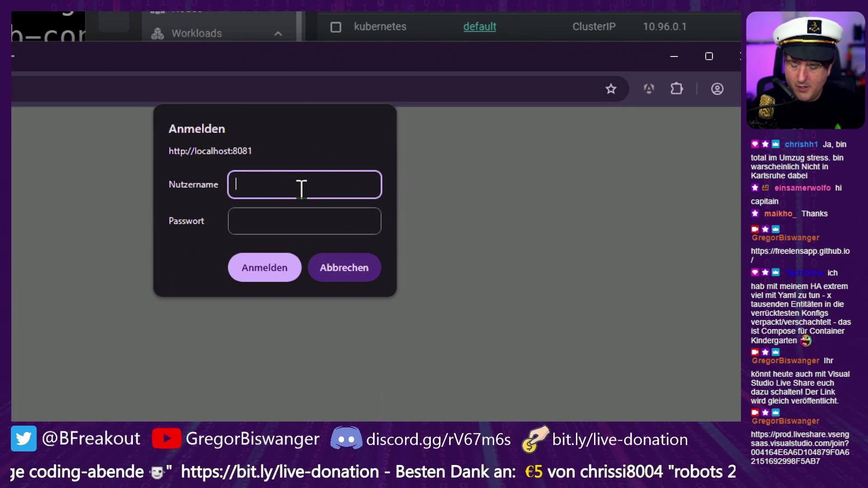
text(er)
key(Tab)
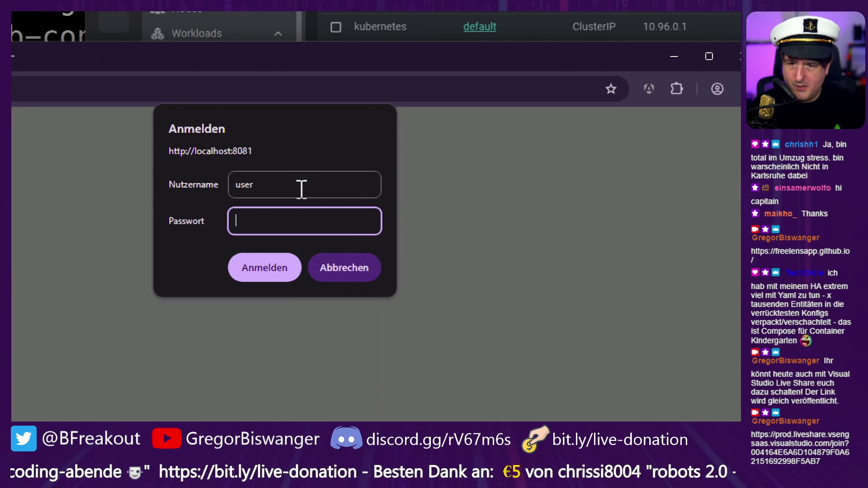
key(Return)
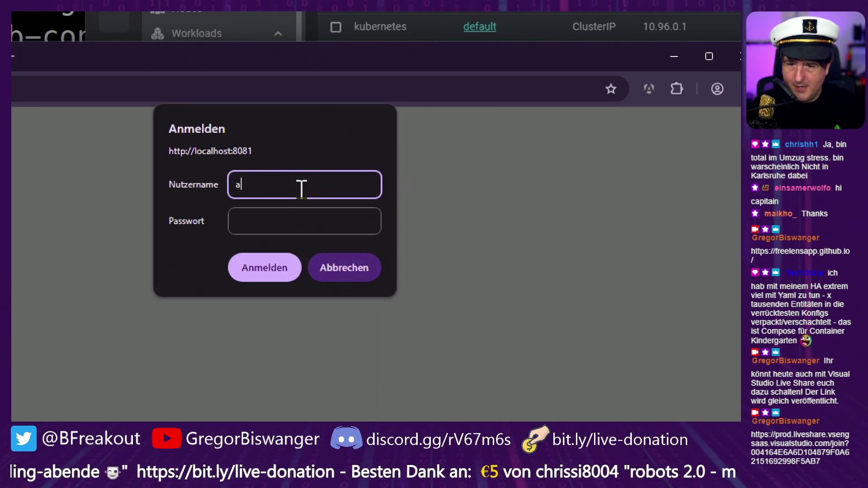
key(Tab)
text(a)
key(Return)
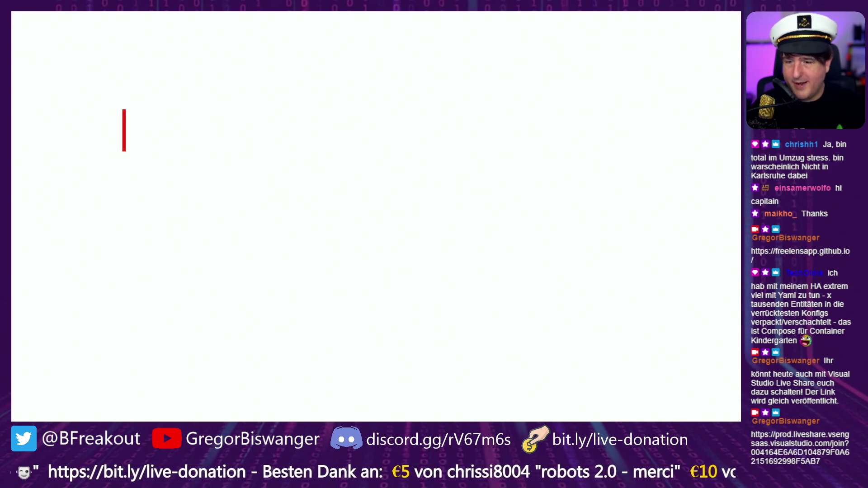
text(Mongo-Expre)
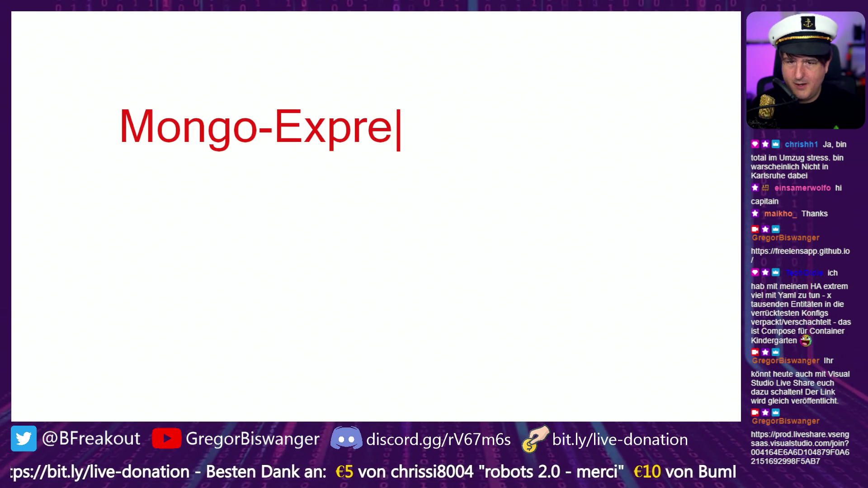
text(ss:)
Write the note Mongo-Express: with user and pass beneath, then move the Mongo Express window up
key(Return)
key(Return)
text(User)
key(BackSpace)
key(BackSpace)
key(BackSpace)
key(BackSpace)
text(s)
key(BackSpace)
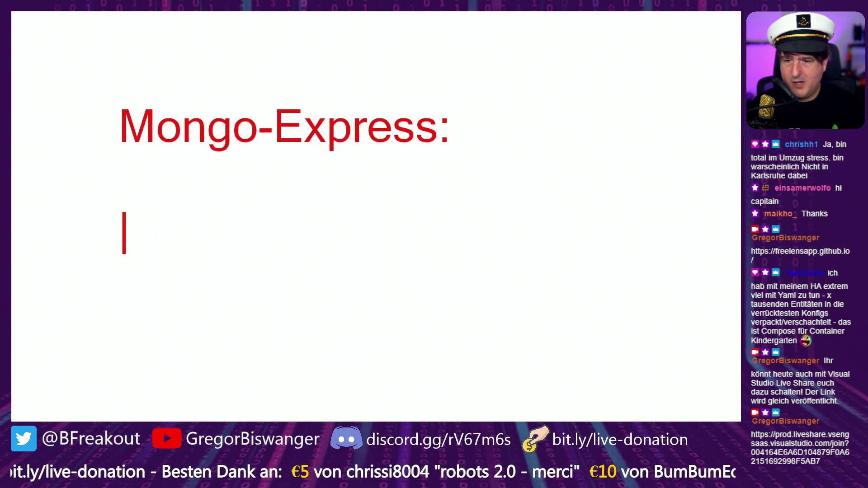
text(user)
key(Return)
text(pass)
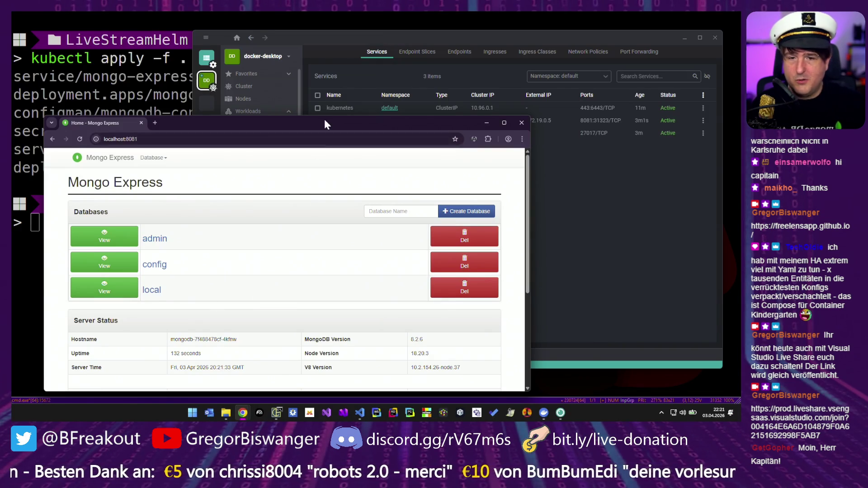
drag(323, 140, 395, 88)
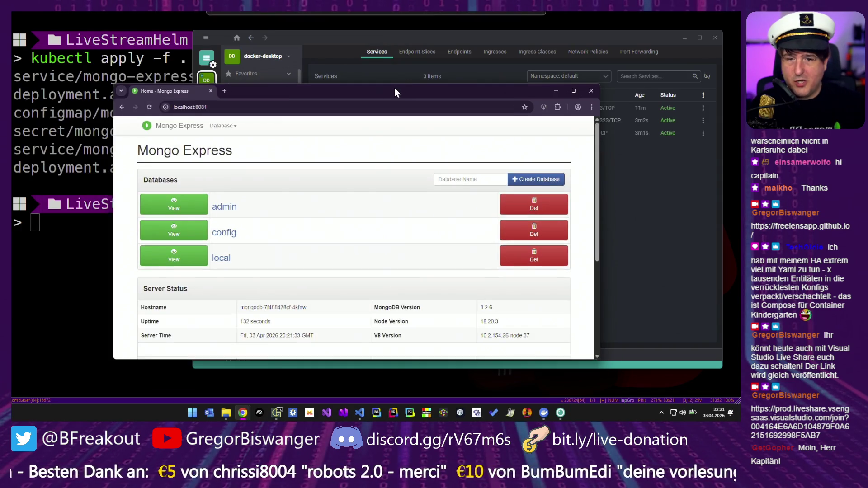
Maximize the Mongo Express window and start a fresh browser tab beside it
double_click(394, 88)
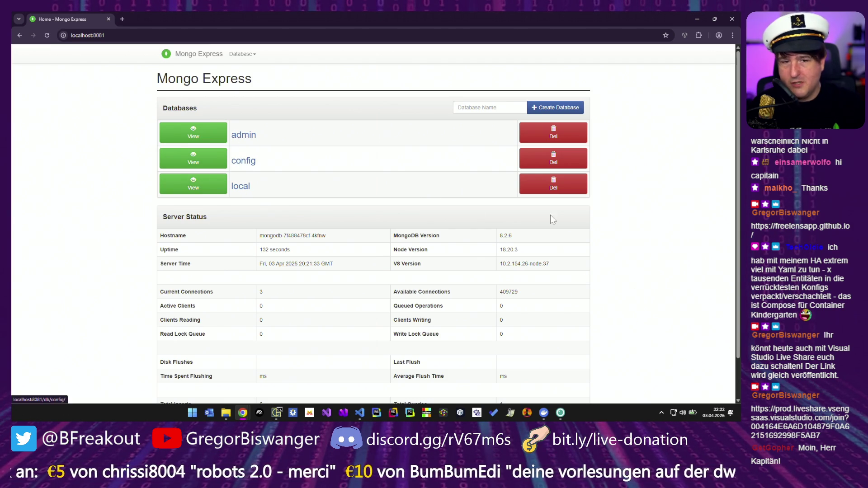
scroll(597, 233, down, 1)
scroll(607, 248, up, 1)
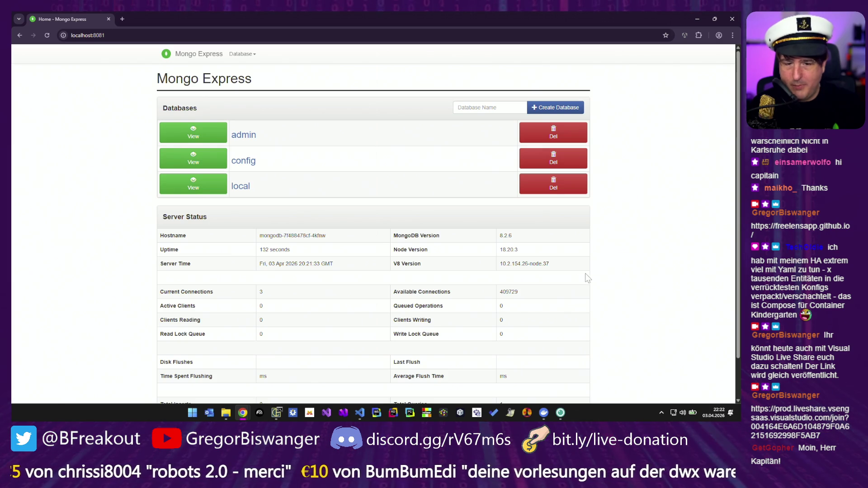
scroll(310, 372, down, 2)
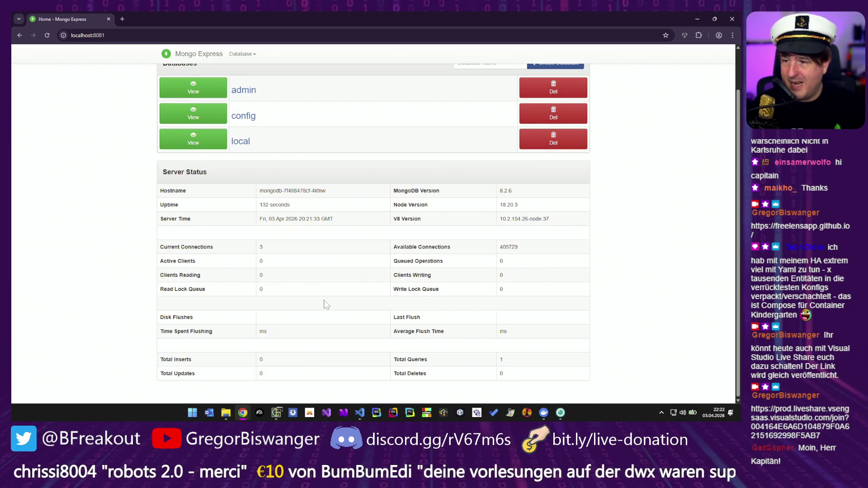
scroll(324, 305, up, 2)
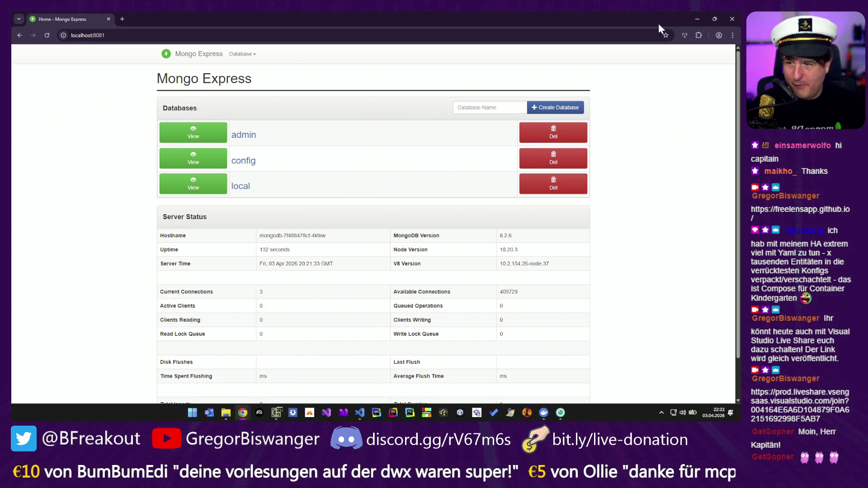
click(122, 19)
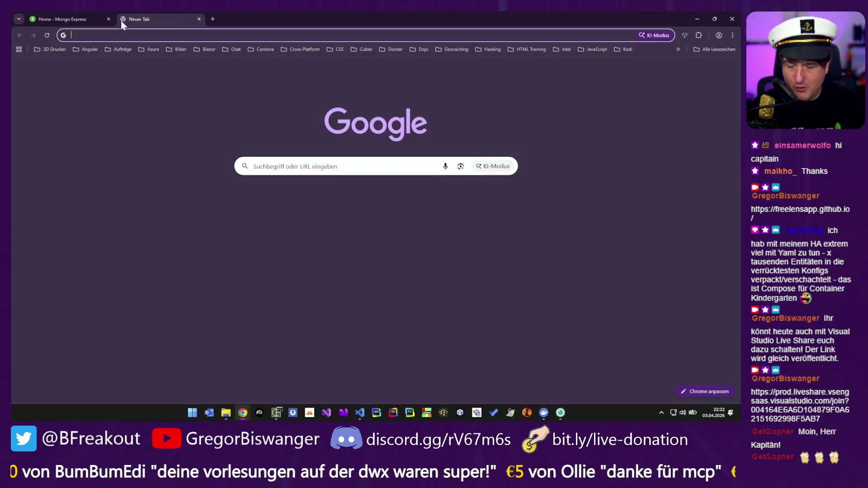
text(gopher)
key(Return)
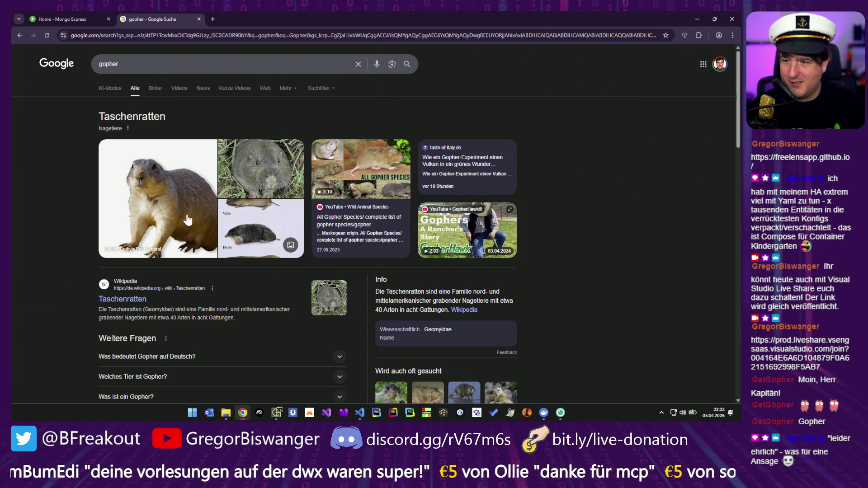
click(198, 19)
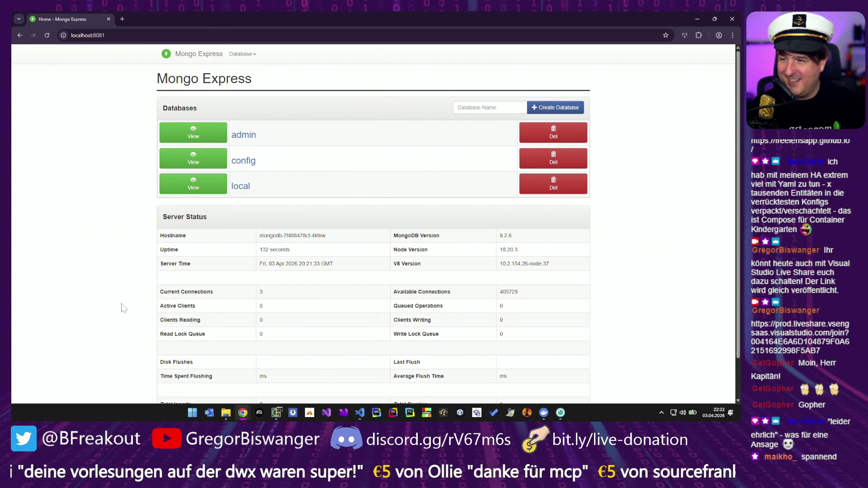
Minimize Chrome to reveal Freelens' three services, then bring the terminal forward
click(697, 18)
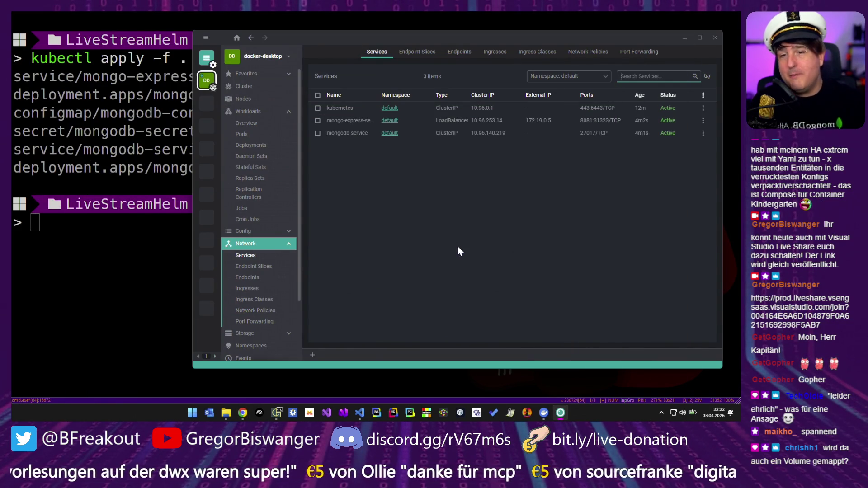
click(177, 257)
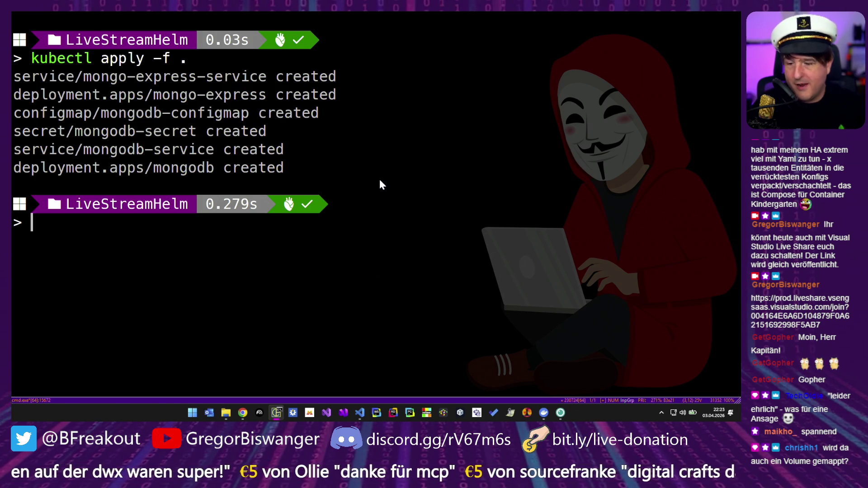
text(docker-compose up)
Run 'kubectl delete -f .' to remove all six resources, then bring Freelens forward
key(Left)
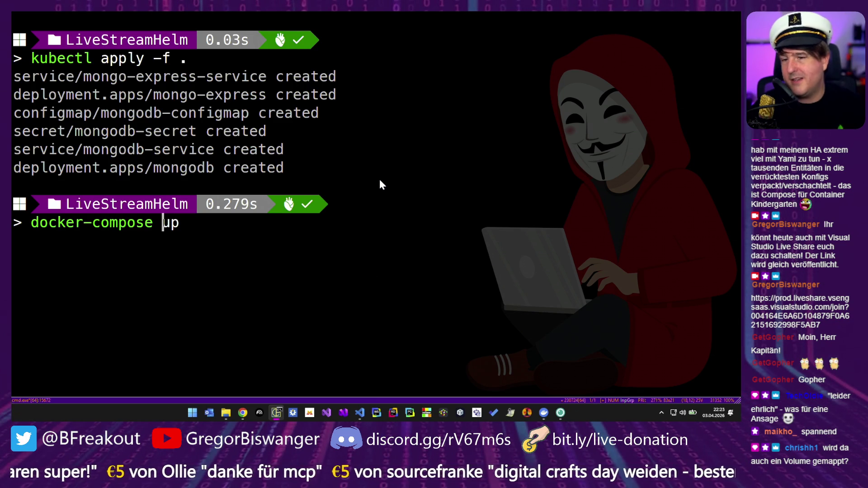
key(BackSpace)
key(BackSpace)
text(down)
key(BackSpace)
key(Left)
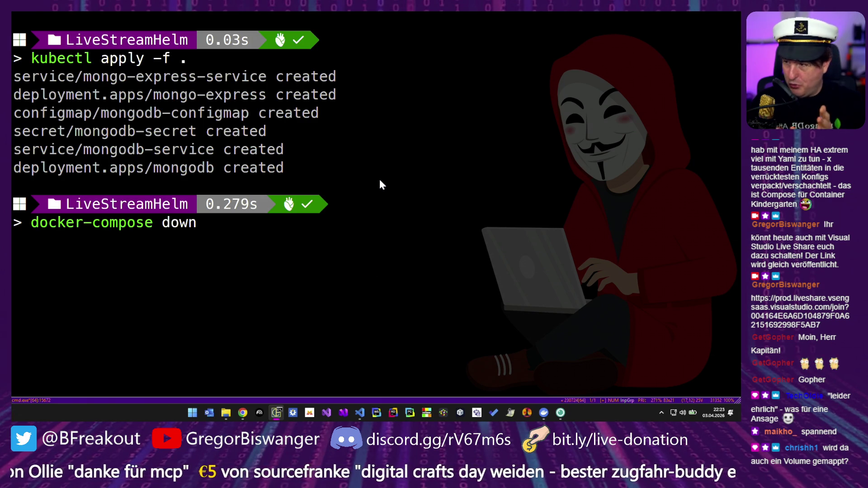
key(End)
key(BackSpace)
key(BackSpace)
key(BackSpace)
key(BackSpace)
key(BackSpace)
key(BackSpace)
key(BackSpace)
text(kube)
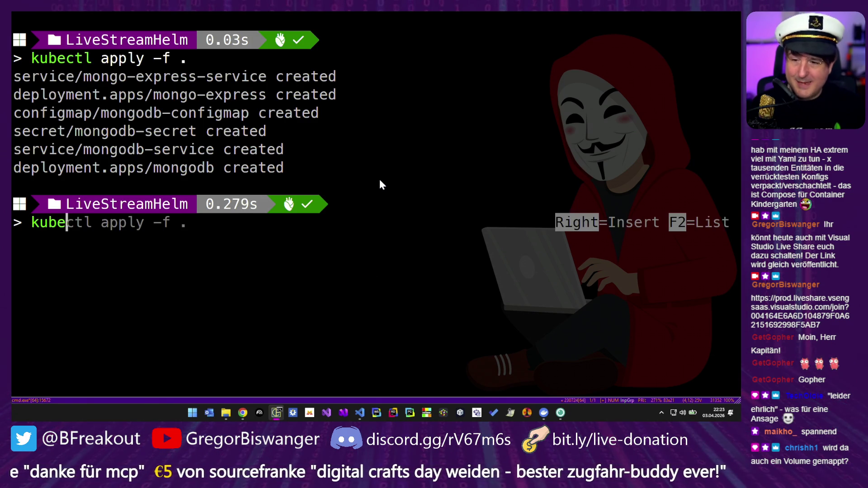
text(ctl d)
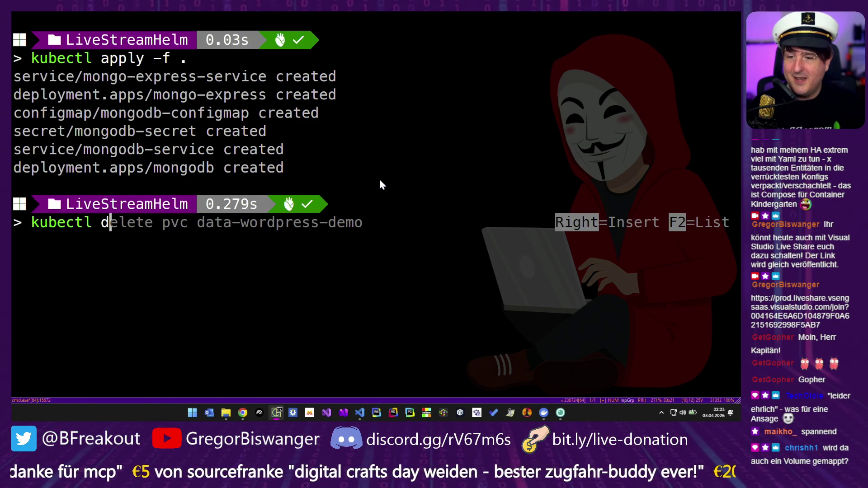
text(elete )
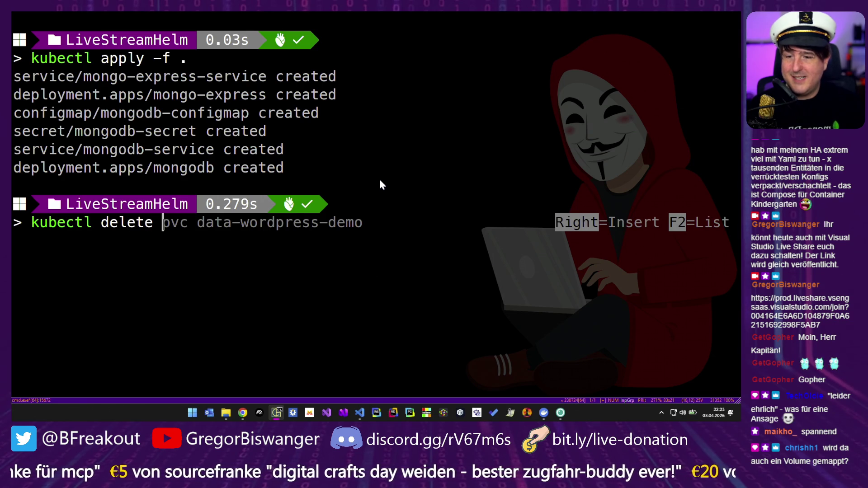
text(-f ..)
key(BackSpace)
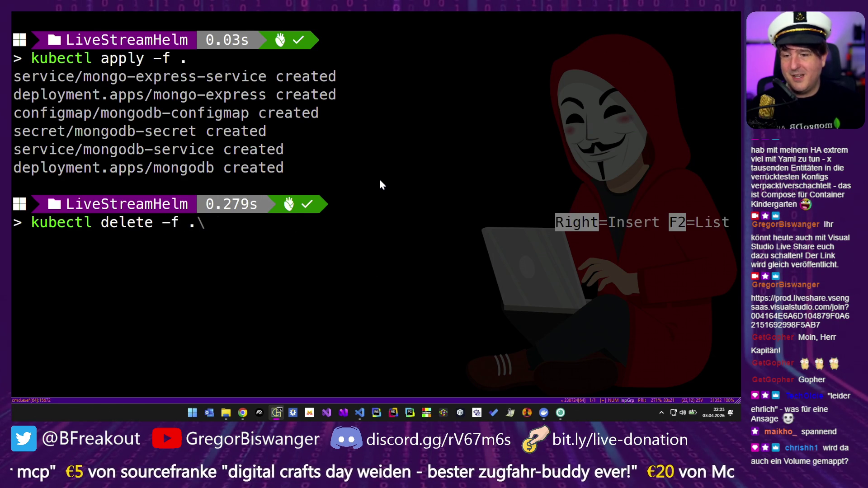
key(Left)
key(Left)
key(Left)
key(Left)
key(Left)
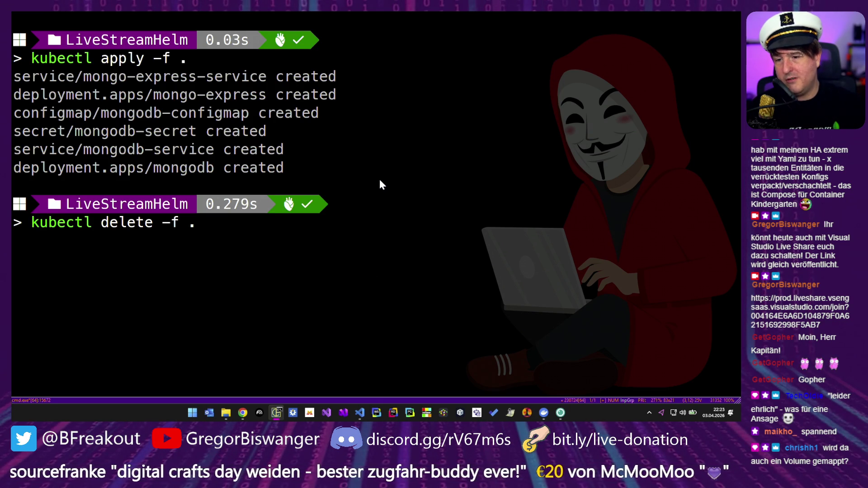
key(Return)
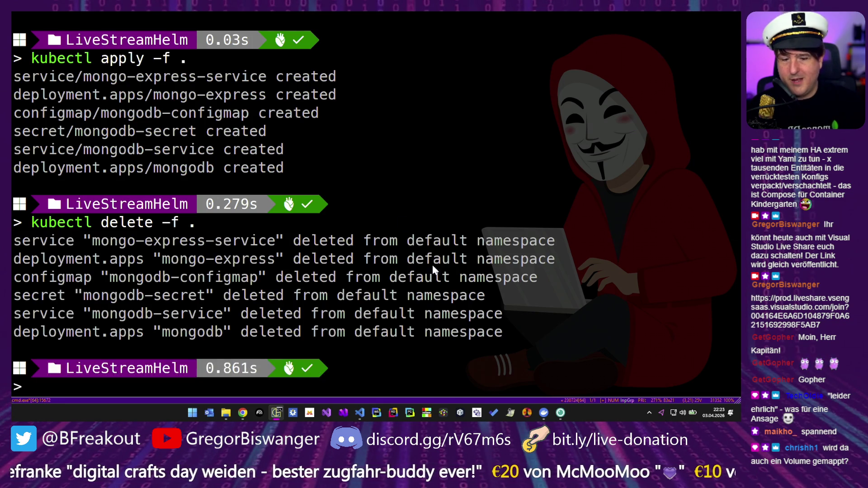
click(561, 412)
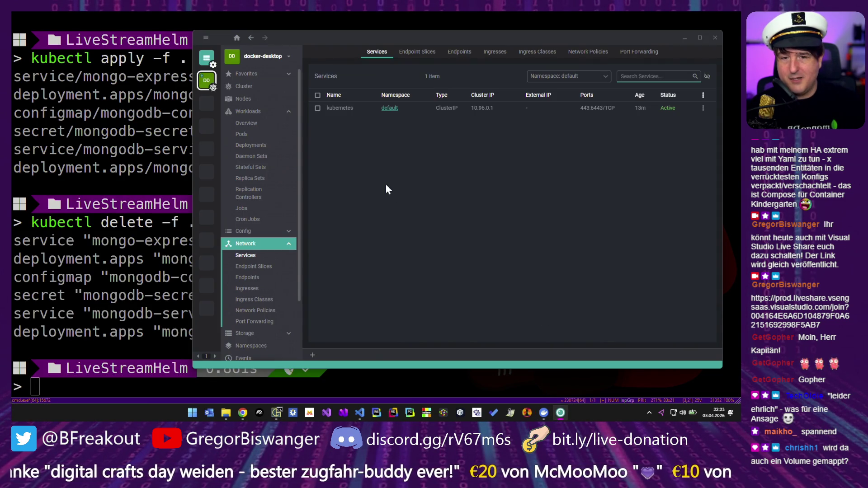
Check Workloads > Overview shows zero pods and deployments, then minimize Freelens
click(263, 124)
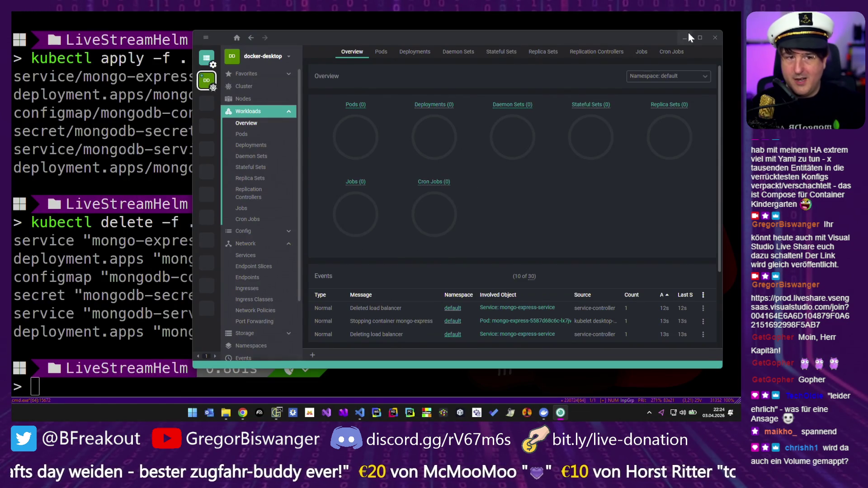
click(685, 37)
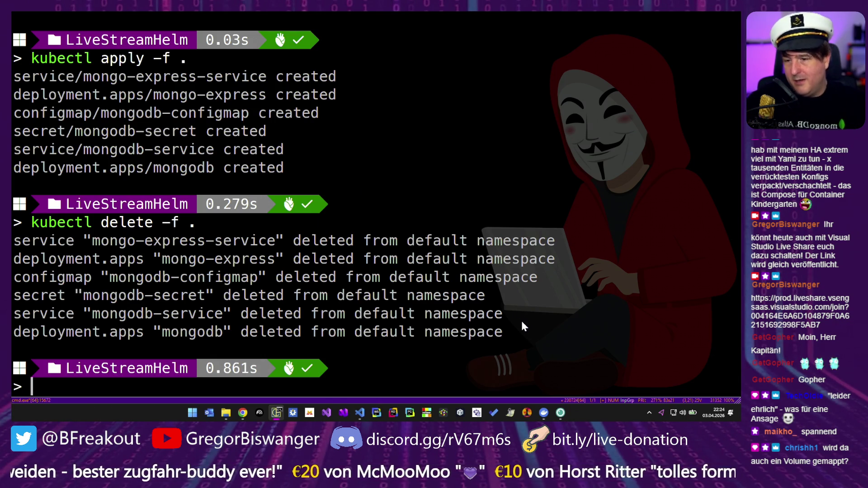
Highlight the earlier kubectl apply command and the prompt line, then clear the selection
drag(31, 58, 187, 58)
drag(41, 226, 427, 204)
click(431, 222)
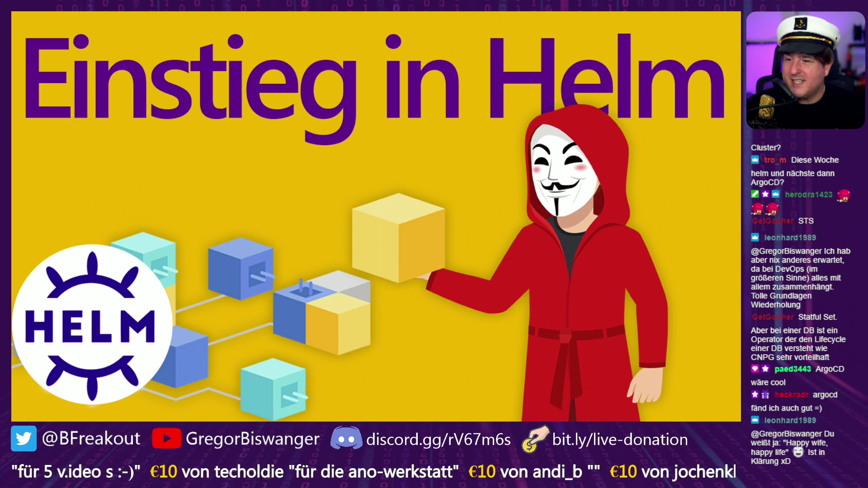
Advance through Über mich, podcast, Wichtig! and Setup slides to the Installing Helm docs
key(Right)
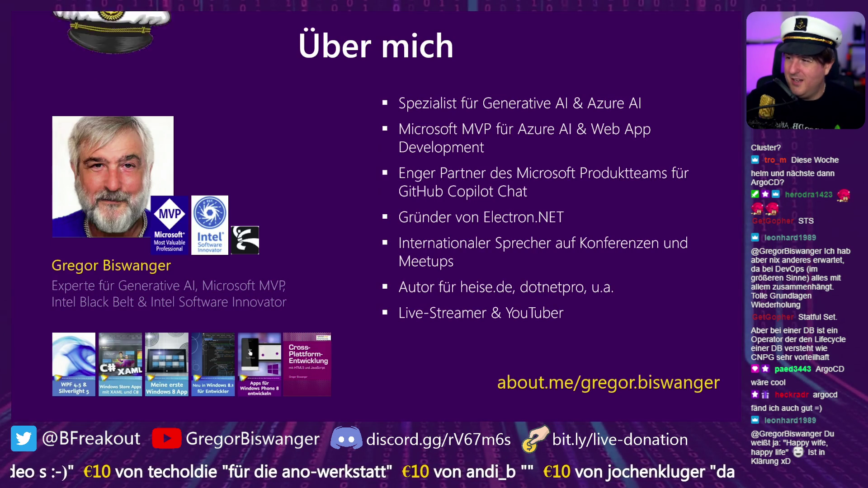
key(Right)
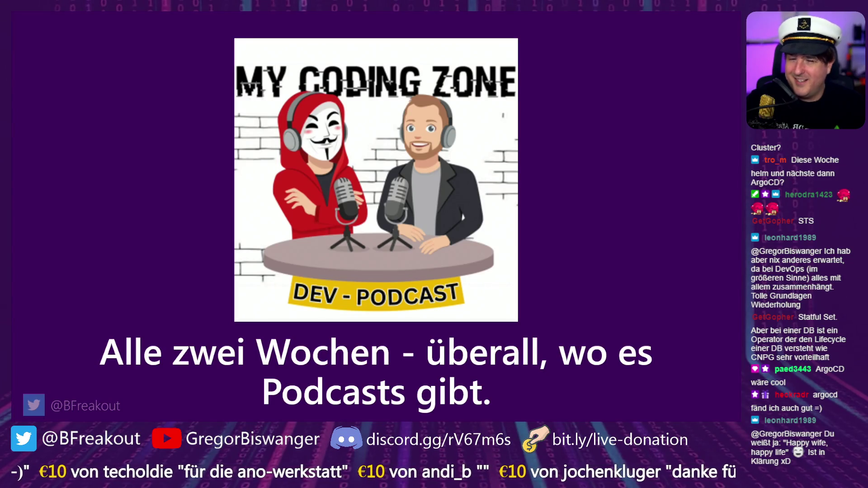
key(Right)
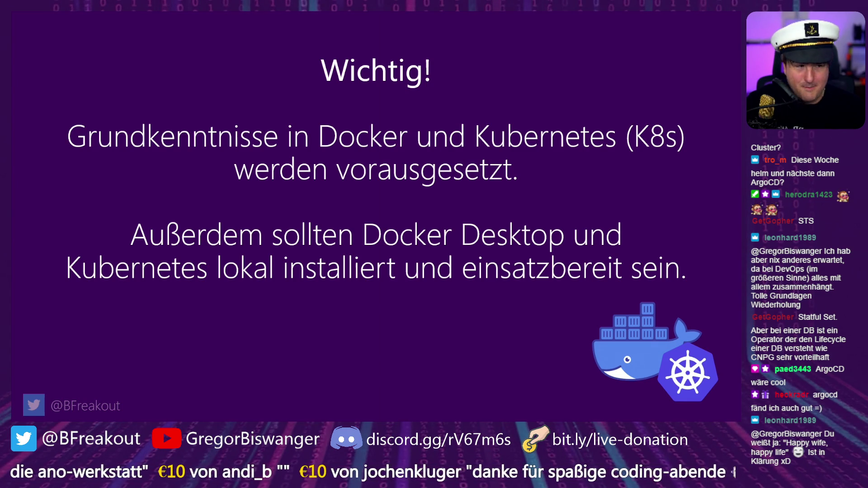
key(Right)
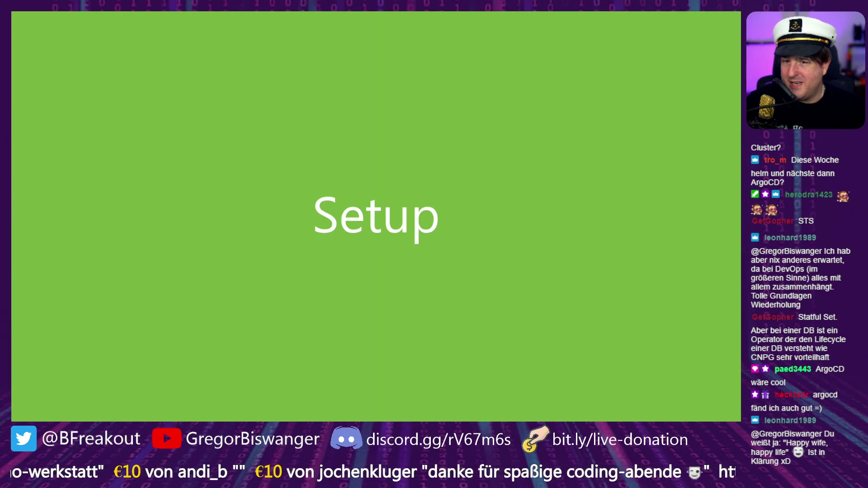
key(alt+Tab)
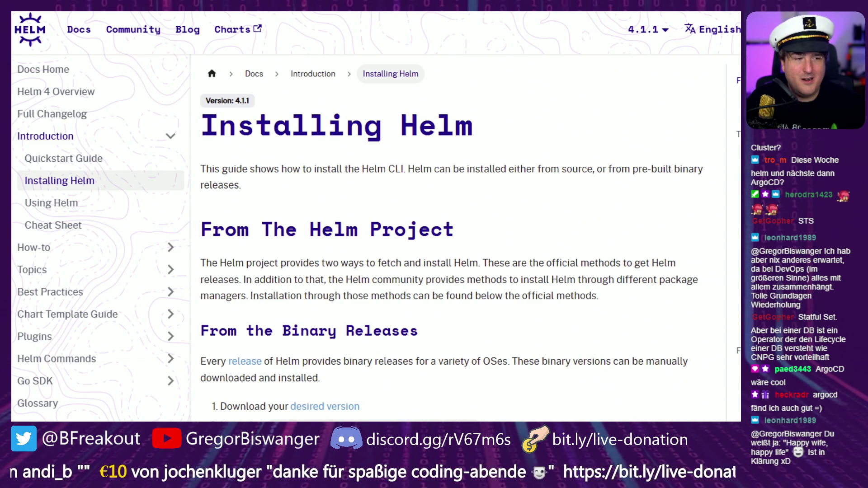
Load the Helm Installing Helm guide from the pasted URL in a new Chrome tab
key(alt+Tab)
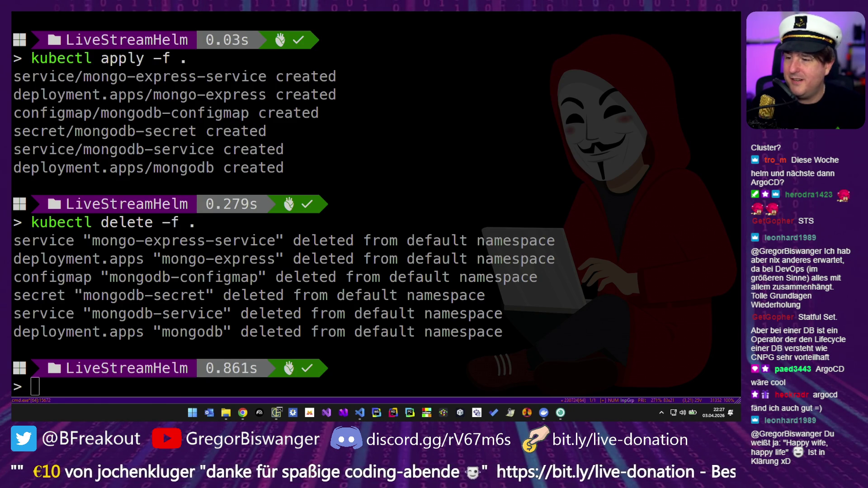
mouse_move(242, 412)
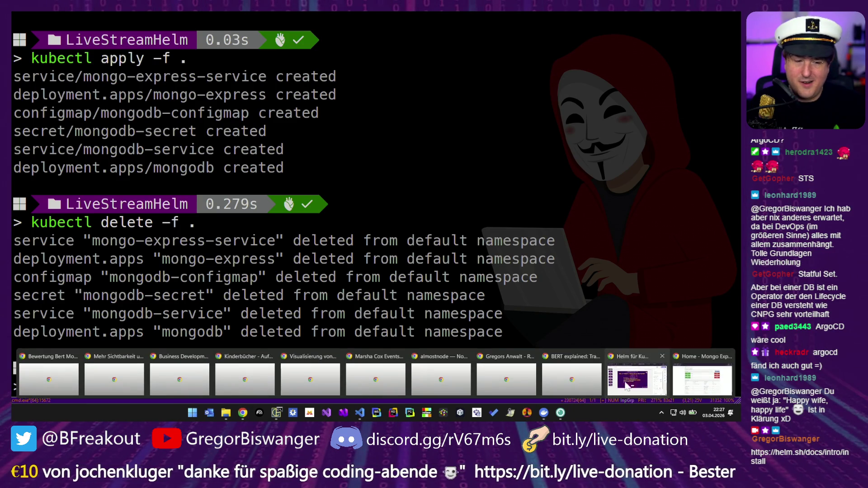
click(687, 378)
click(115, 20)
text(https://helm.sh/docs/intro/install)
key(Return)
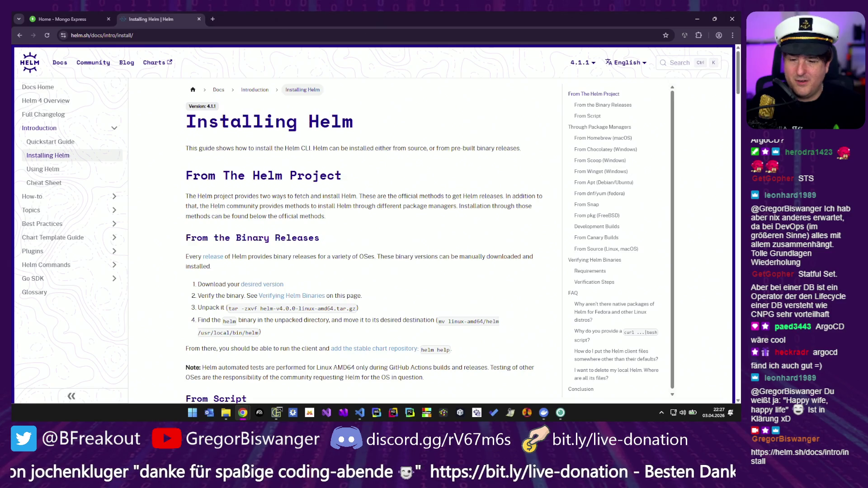
scroll(279, 342, down, 2)
scroll(278, 342, down, 2)
scroll(278, 343, down, 1)
scroll(278, 342, down, 1)
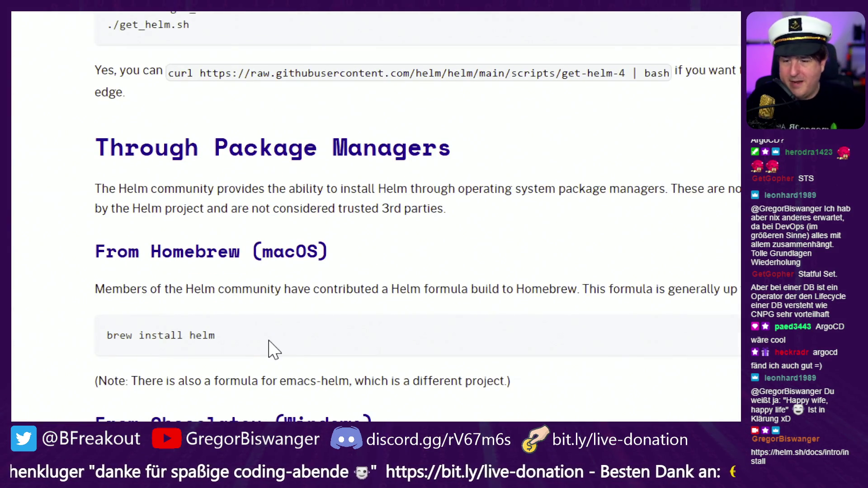
scroll(274, 350, down, 3)
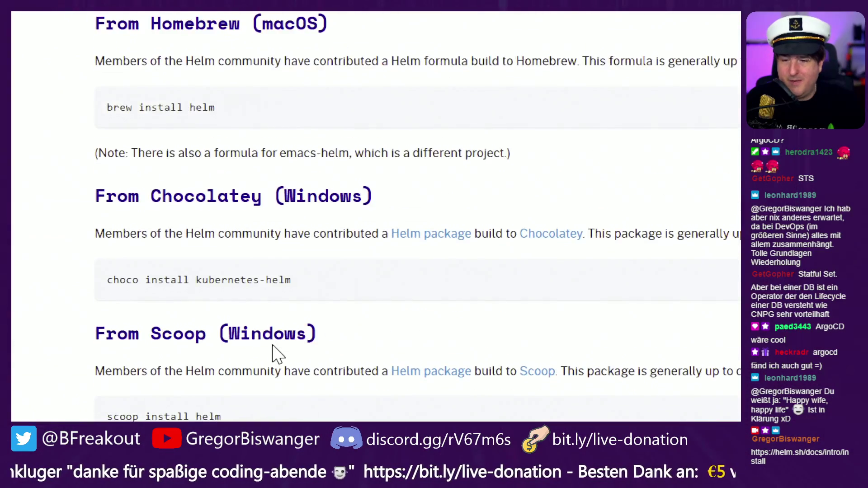
scroll(190, 226, down, 1)
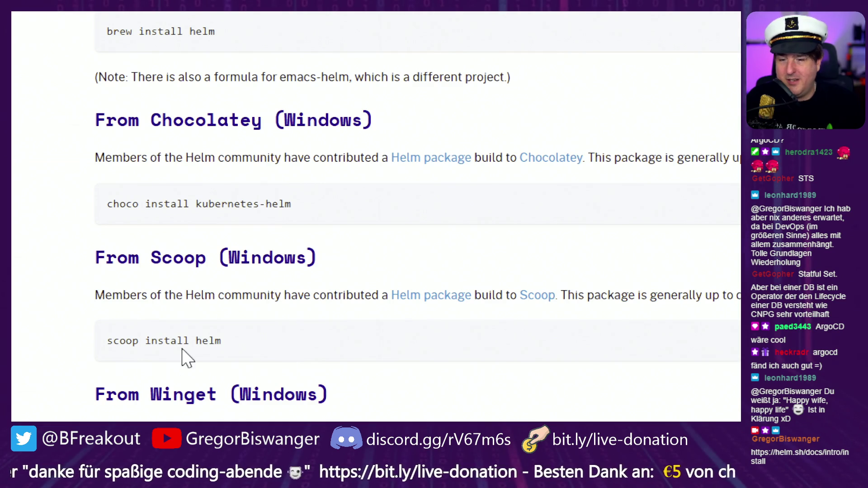
Review the choco install kubernetes-helm option and other sections, then minimize Chrome
triple_click(196, 202)
click(362, 222)
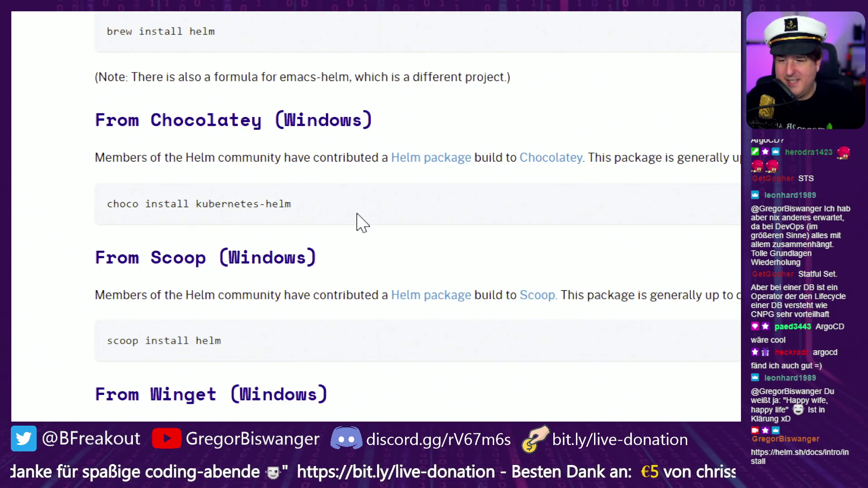
mouse_move(206, 258)
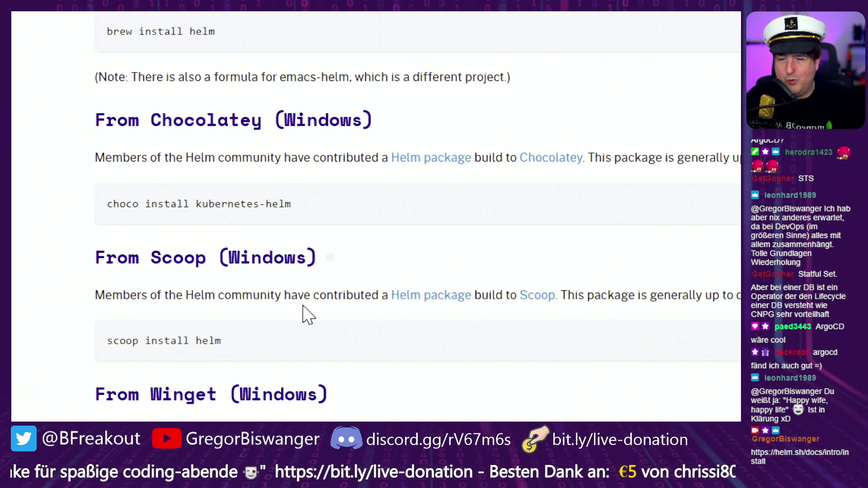
scroll(376, 330, down, 2)
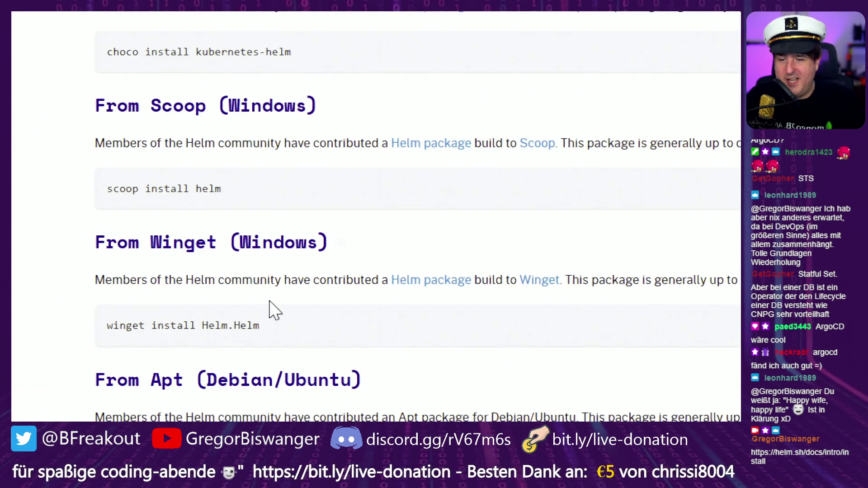
scroll(271, 306, down, 1)
scroll(305, 274, down, 2)
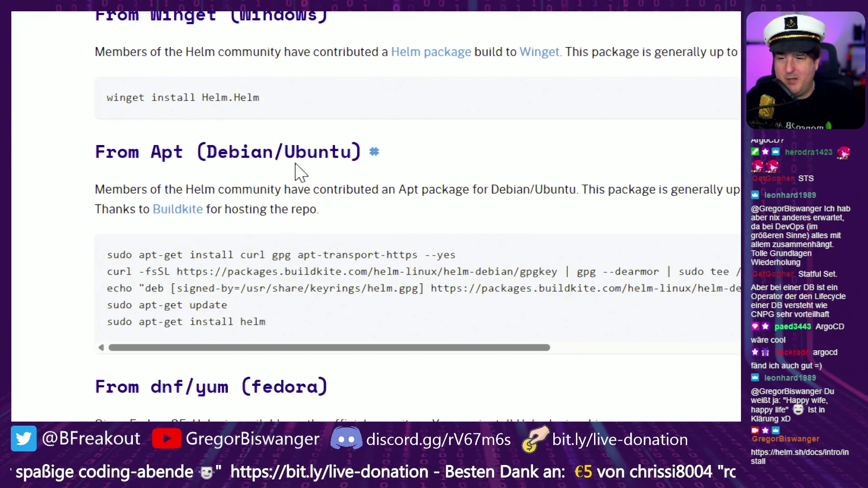
scroll(200, 221, down, 2)
scroll(233, 213, down, 1)
scroll(226, 218, down, 2)
scroll(238, 265, down, 1)
scroll(252, 310, down, 1)
scroll(252, 307, down, 3)
scroll(254, 311, down, 2)
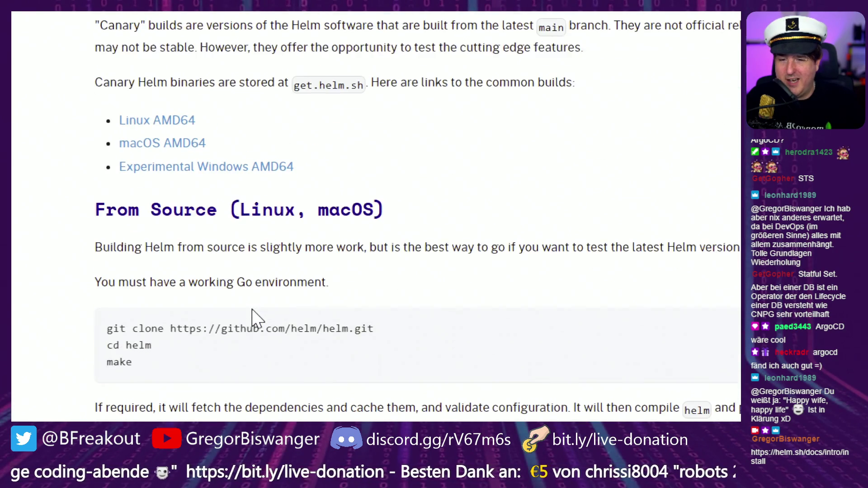
scroll(252, 317, down, 1)
scroll(254, 319, down, 1)
scroll(258, 318, down, 2)
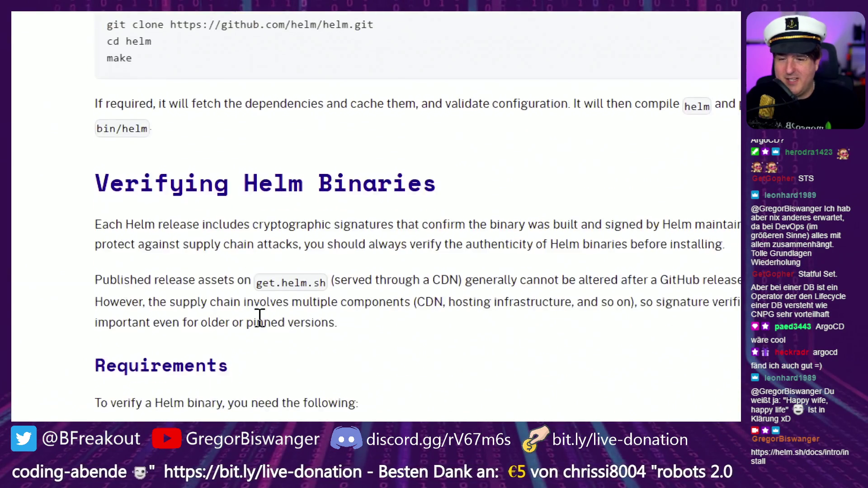
scroll(258, 312, down, 2)
scroll(267, 334, down, 1)
scroll(268, 334, down, 2)
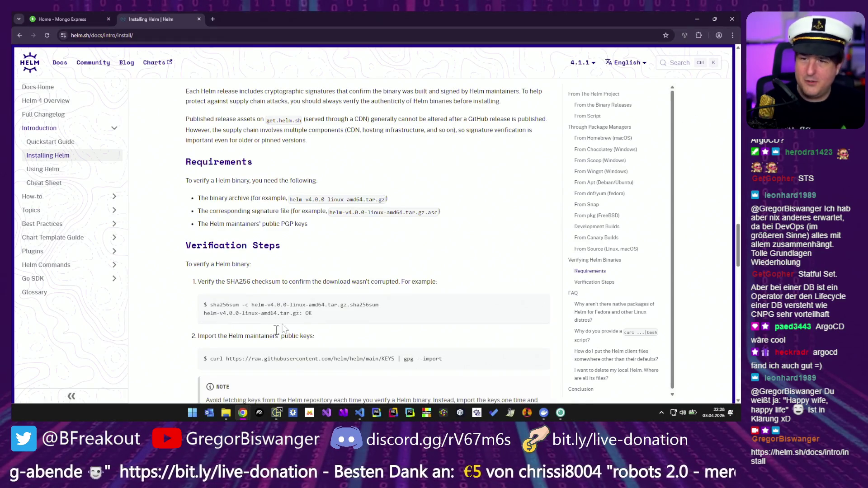
click(696, 23)
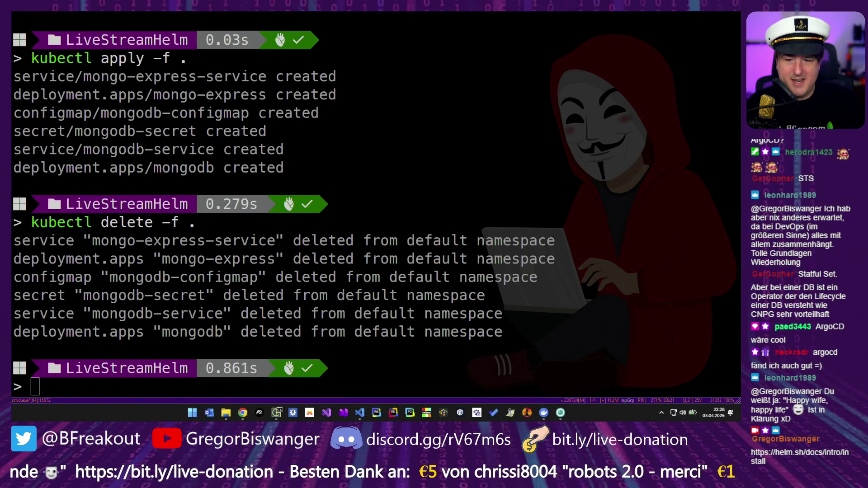
Clear the screen and run 'helm version' and 'helm version --short'
key(ctrl+l)
text(helm)
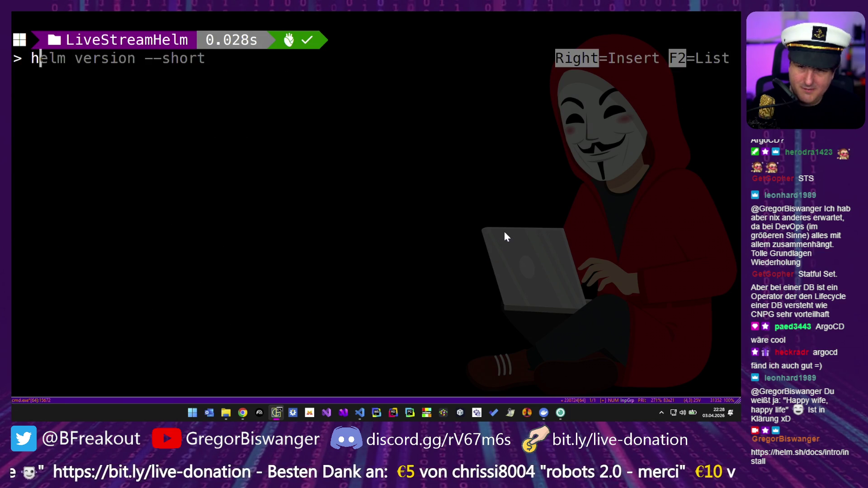
key(Right)
key(BackSpace)
text(t)
key(BackSpace)
key(BackSpace)
key(BackSpace)
key(BackSpace)
key(BackSpace)
key(BackSpace)
key(BackSpace)
key(Return)
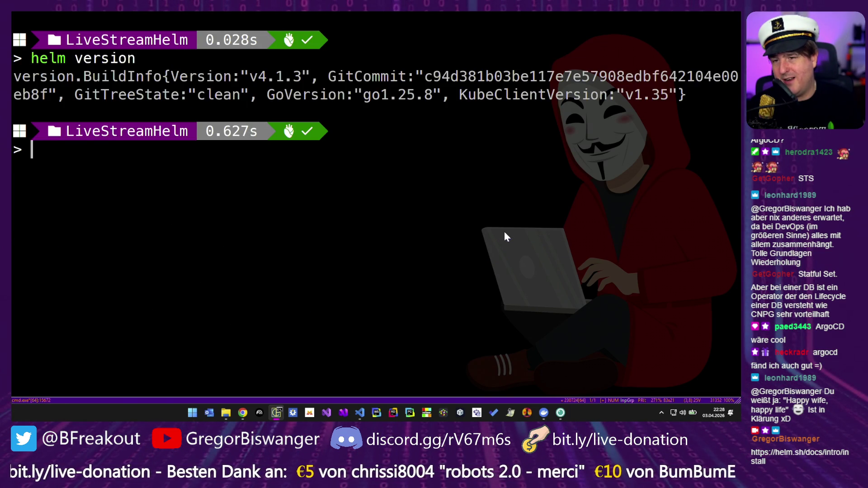
text(helm version --short)
key(Return)
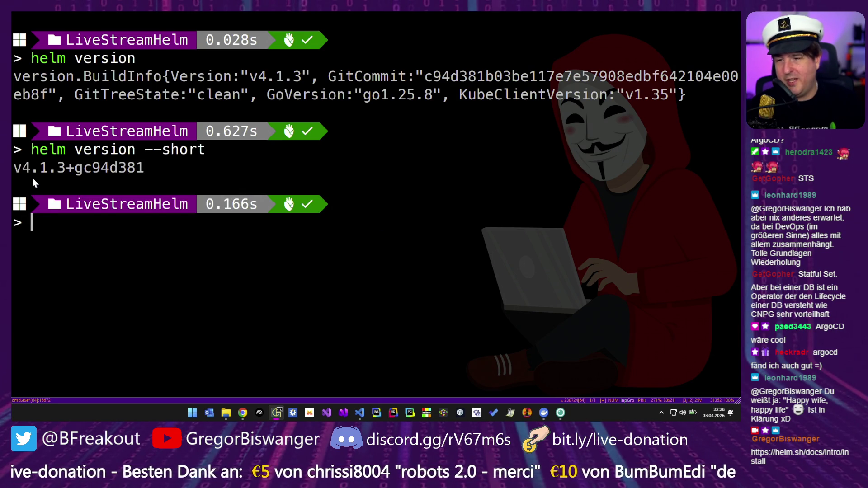
Highlight the version string v4.1.3+gc94d381, then clear the selection
drag(13, 167, 153, 168)
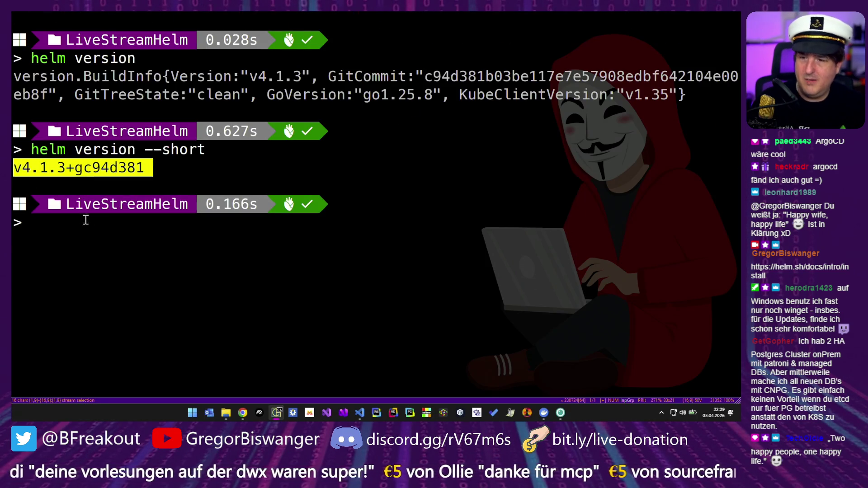
click(137, 237)
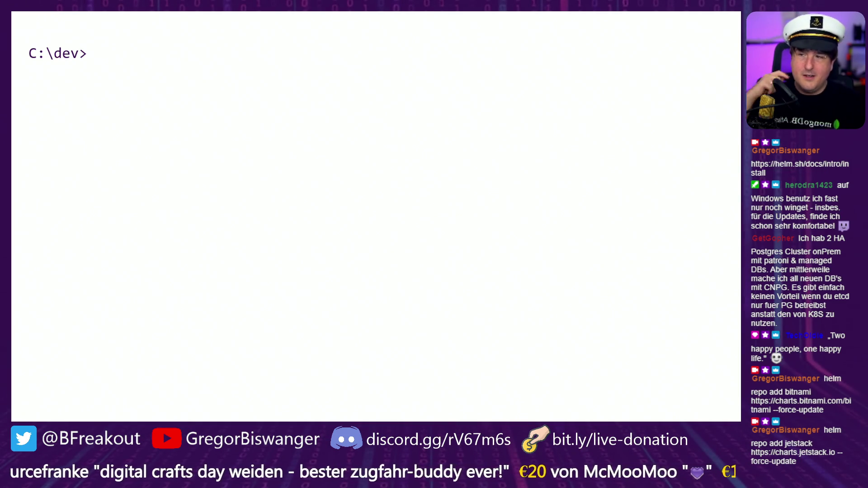
text(helm repo add bitnami https://charts.bitnami.com/bitnami --force-update)
key(Return)
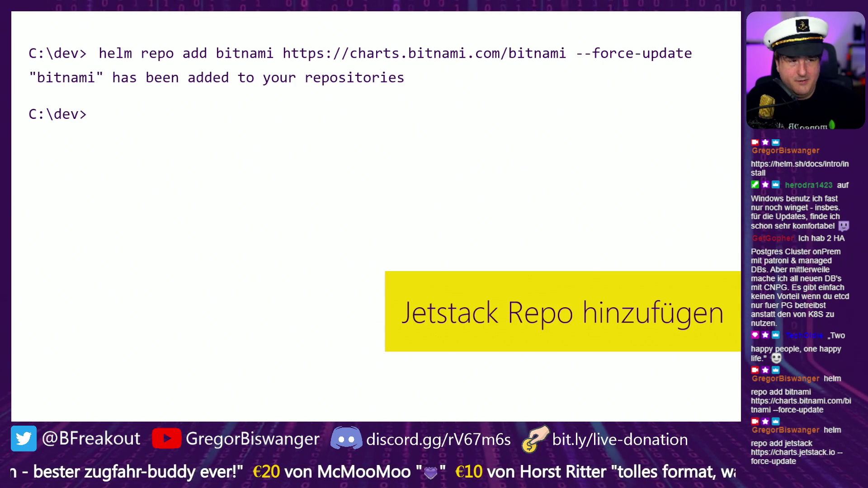
key(ctrl+l)
text(helm repo add jetstack https://charts.jetstack.io --force-upd)
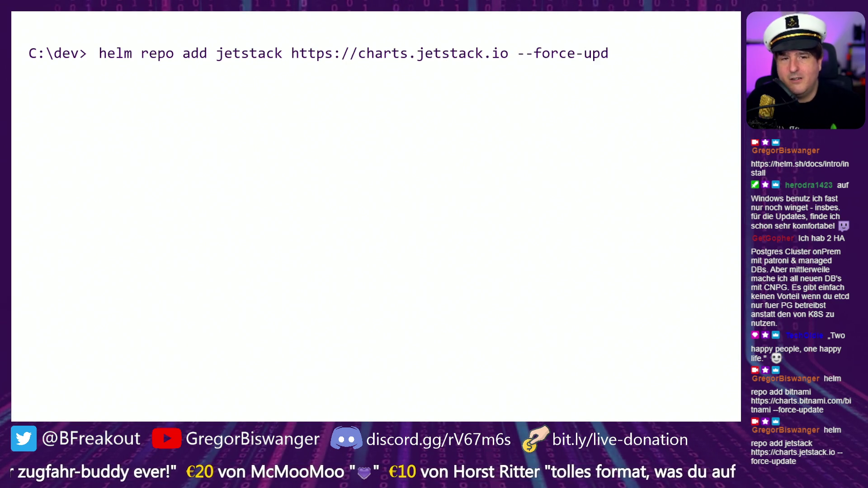
text(ate)
key(Return)
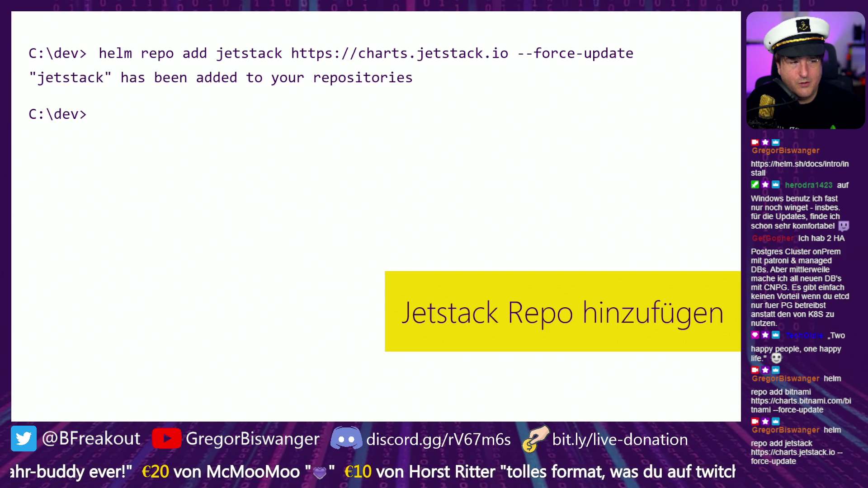
Clear the console and run 'helm repo list' showing bitnami and jetstack
key(ctrl+l)
text(helm repo li)
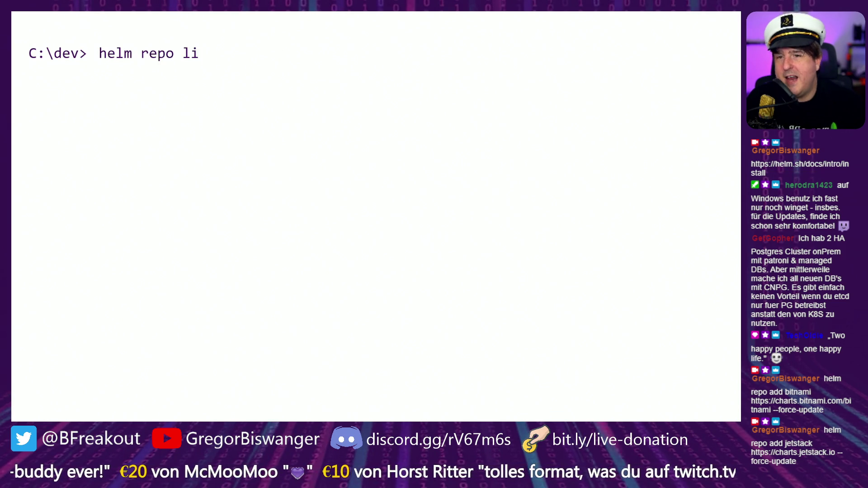
text(st)
key(Return)
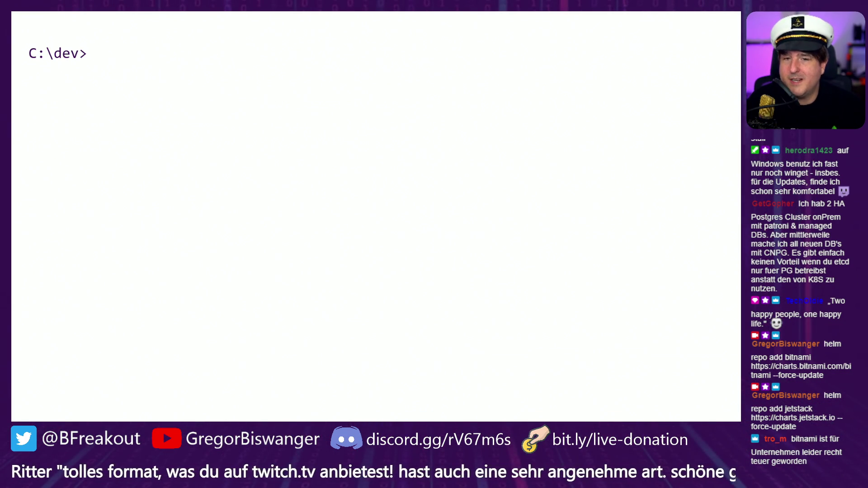
text(helm repo upda)
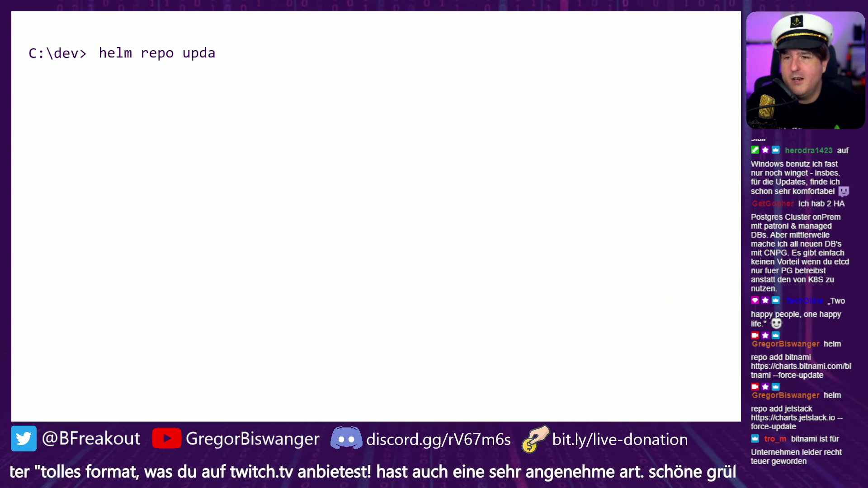
text(te)
Run helm repo update to refresh both repositories, then advance to the Docker-Compose vs K8s slide
key(Return)
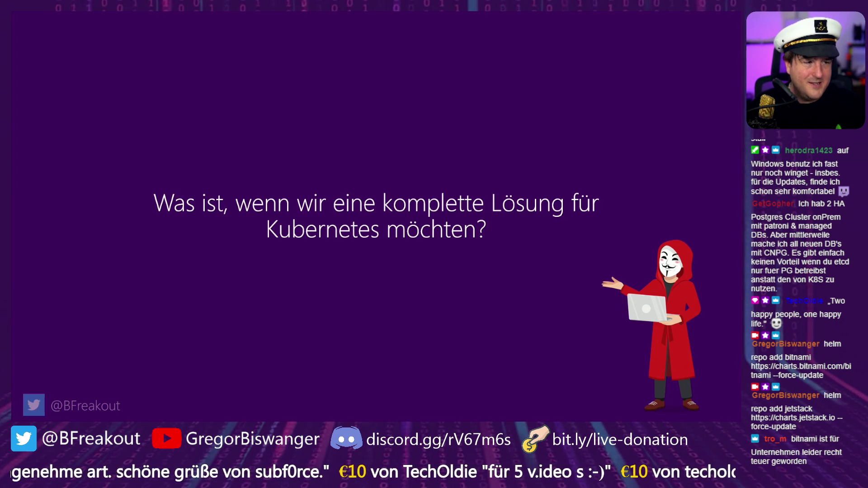
key(Right)
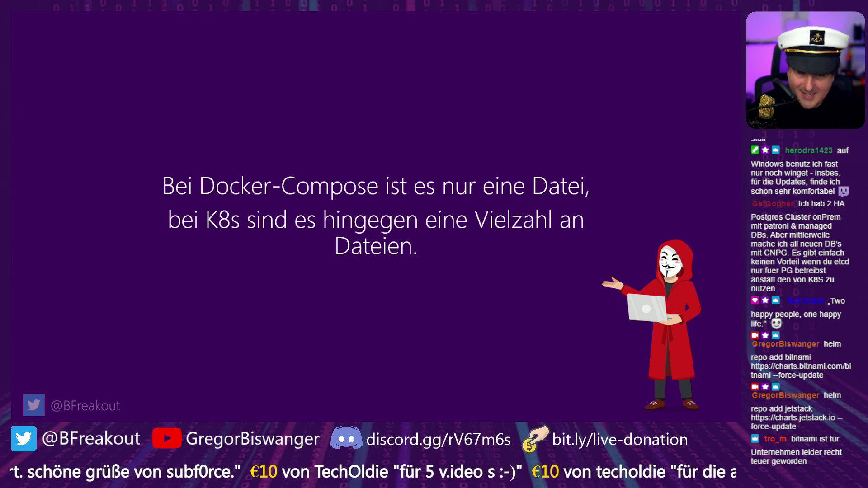
key(Right)
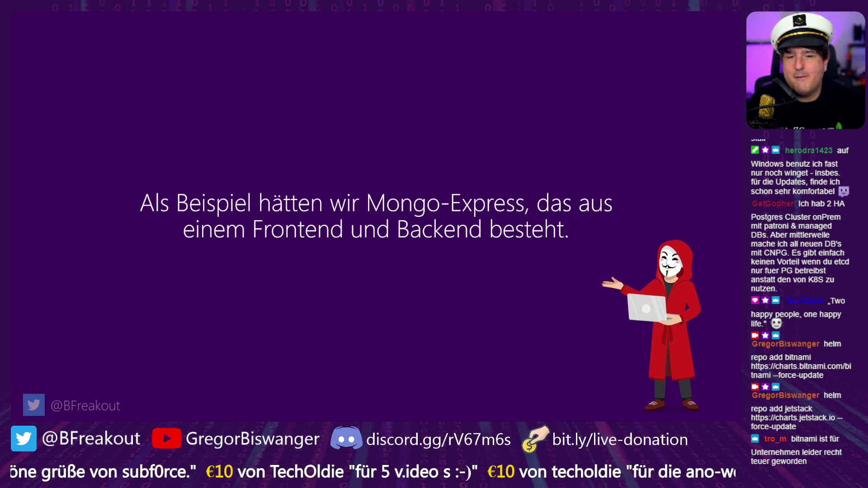
key(Right)
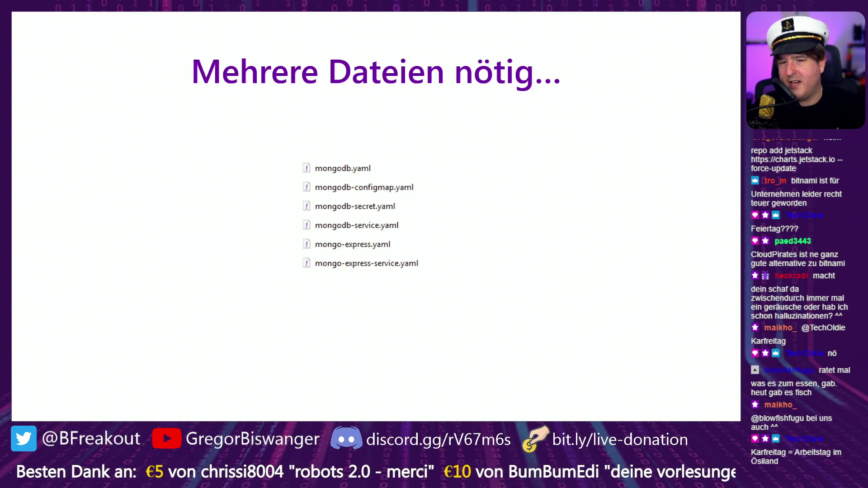
key(Right)
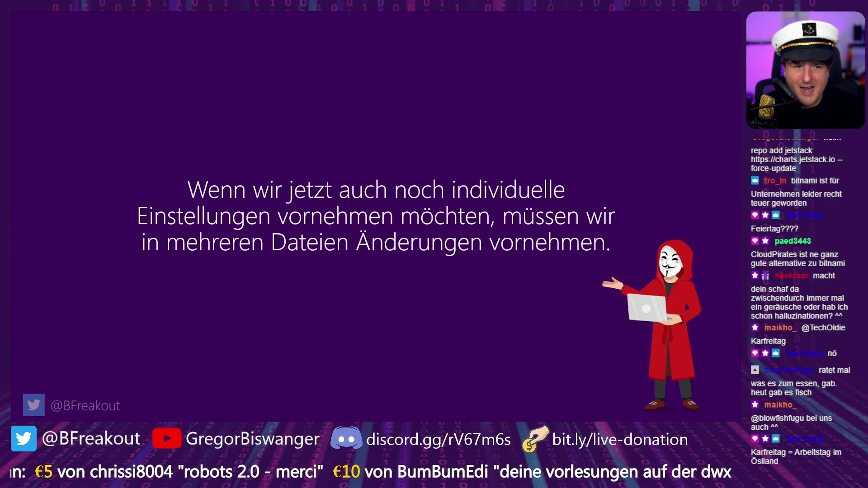
Advance past the multiple-files slide to 'Grenzen von reinem K8s YAML'
key(Right)
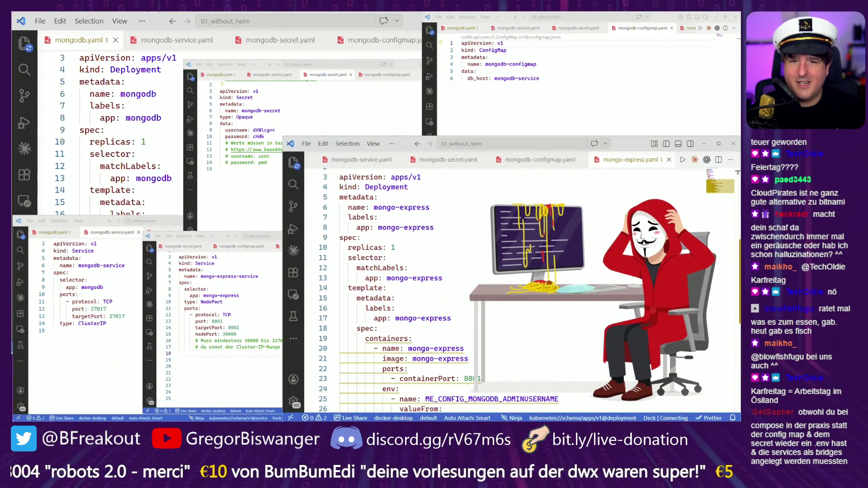
key(Right)
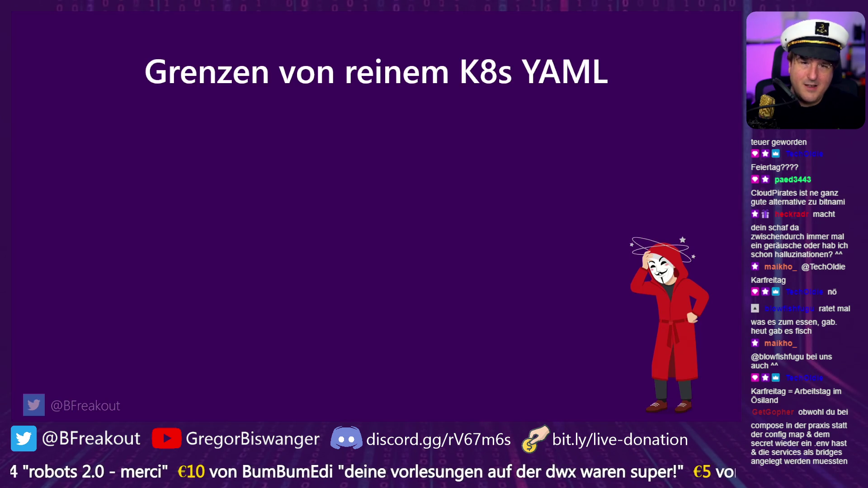
Reveal the six limitation bullets, including upgrades/rollbacks, component dependencies and missing release history
key(Right)
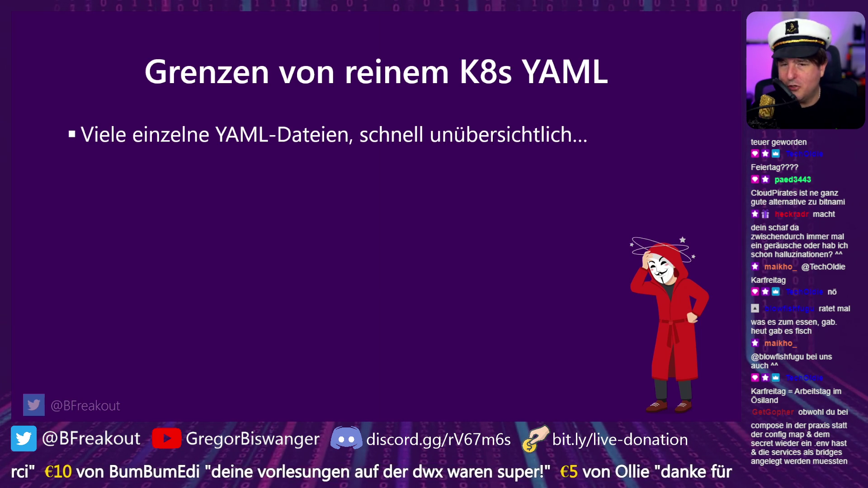
key(Right)
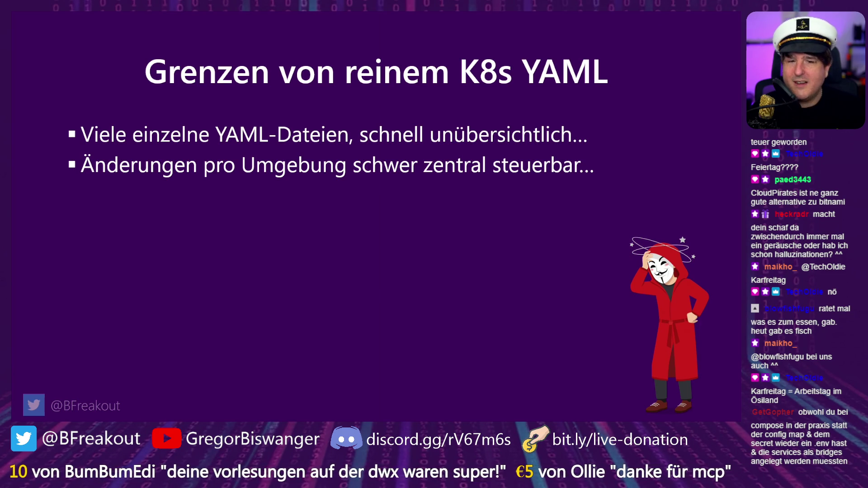
key(Right)
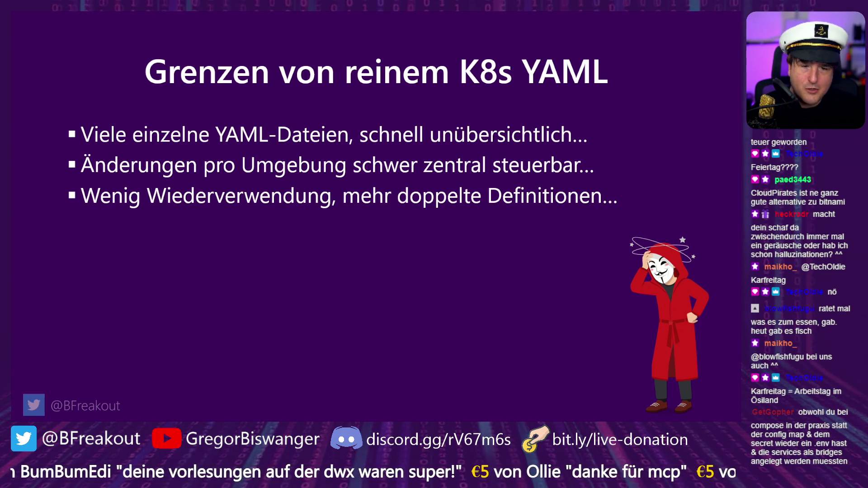
key(Right)
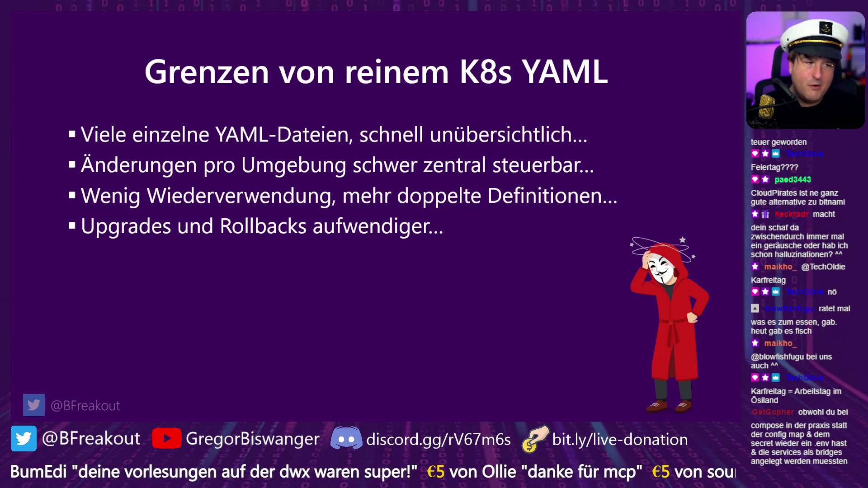
key(Right)
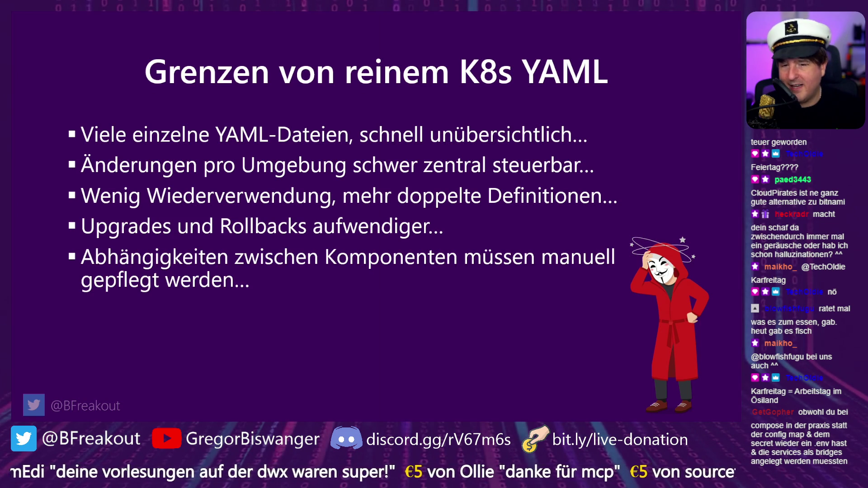
key(Right)
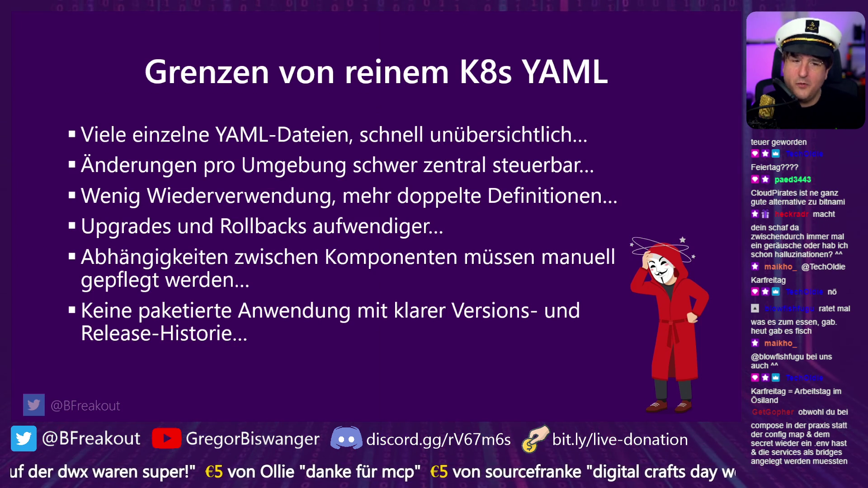
Move through the 'what Helm does' slide to 'Analogie zu anderen Package Manager'
key(Right)
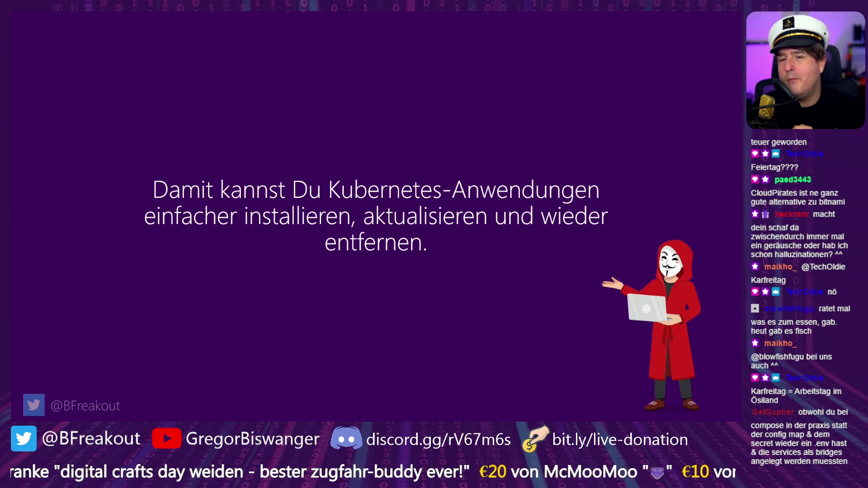
key(Right)
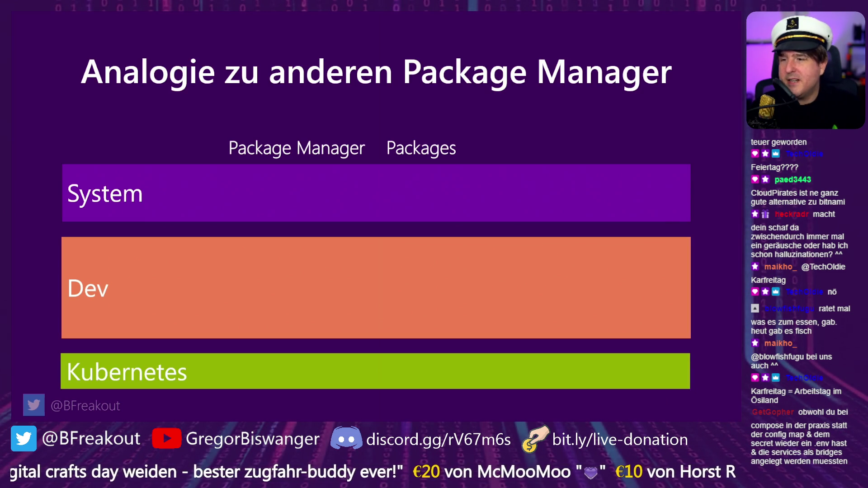
Reveal apt, yum, maven, NuGet, npm, pip and Helm, plus Dep as apt's package type
key(Right)
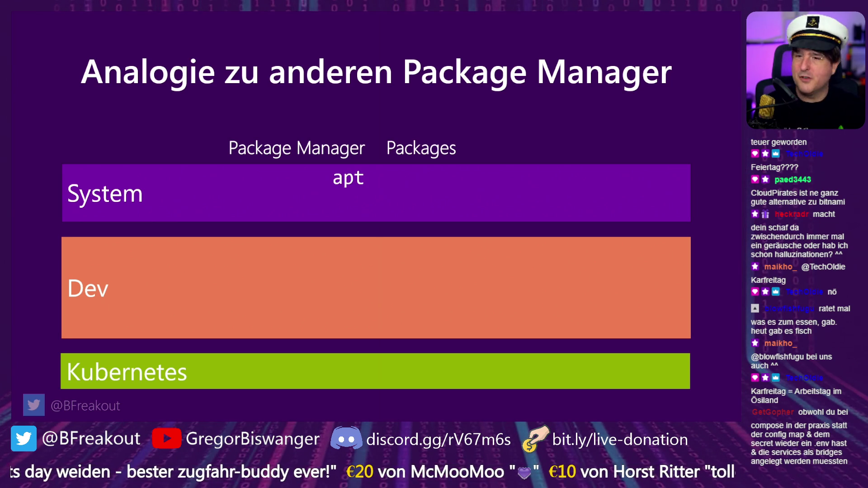
key(Right)
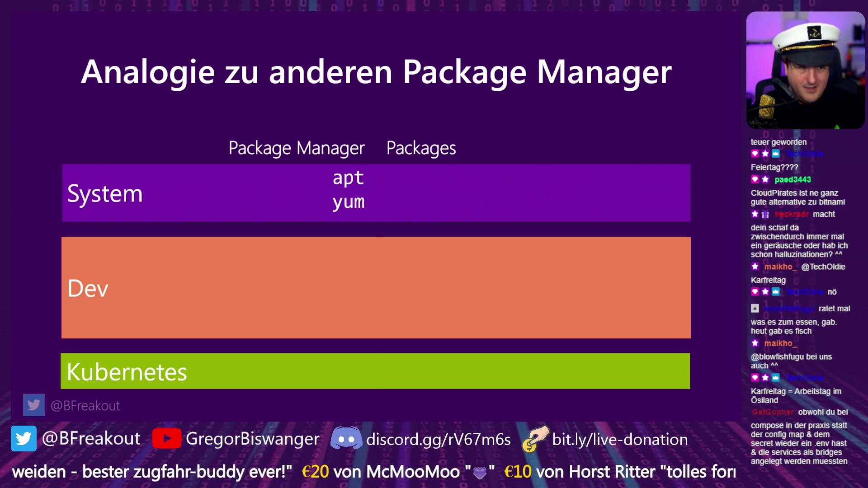
key(Right)
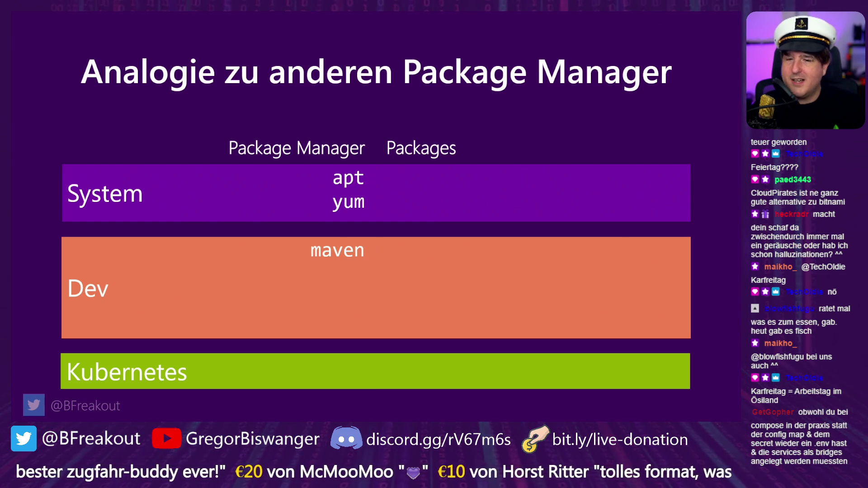
key(Right)
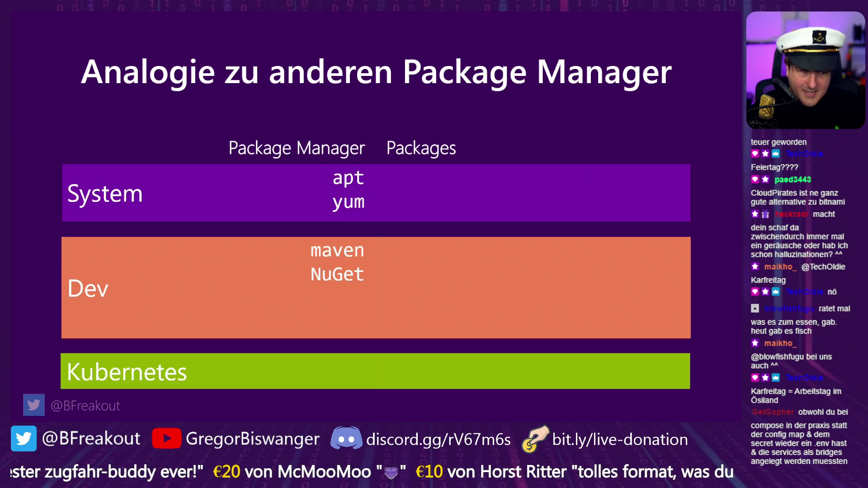
key(Right)
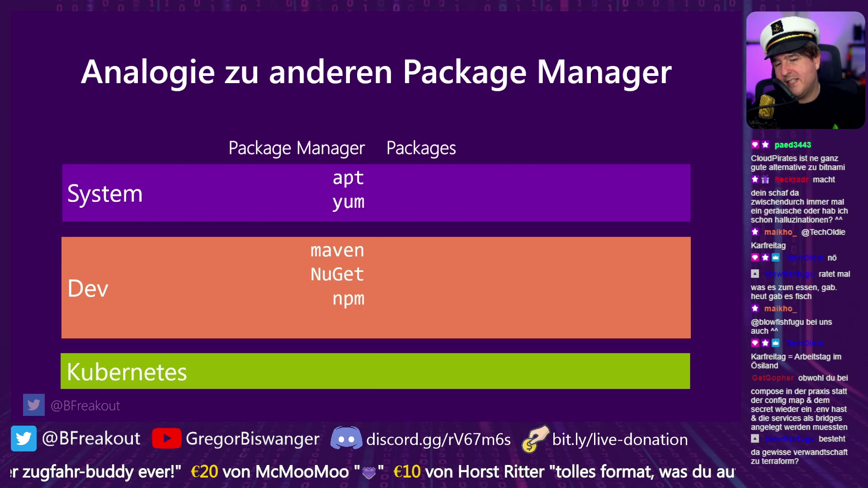
key(Right)
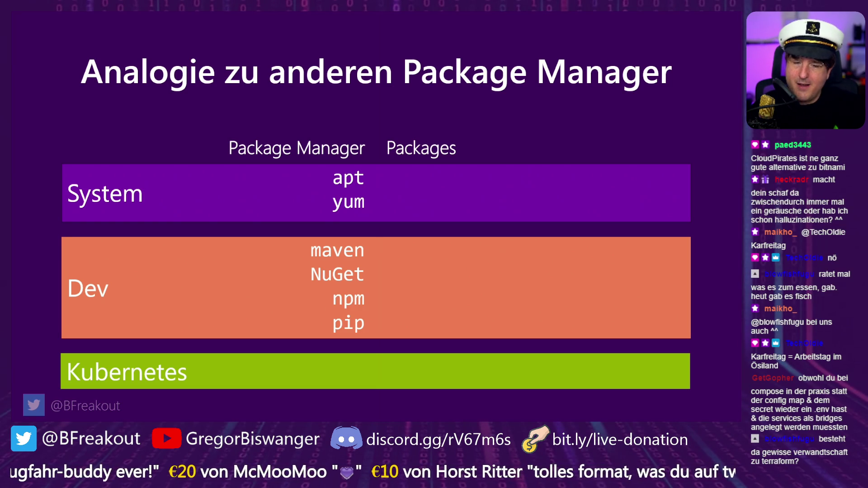
key(Right)
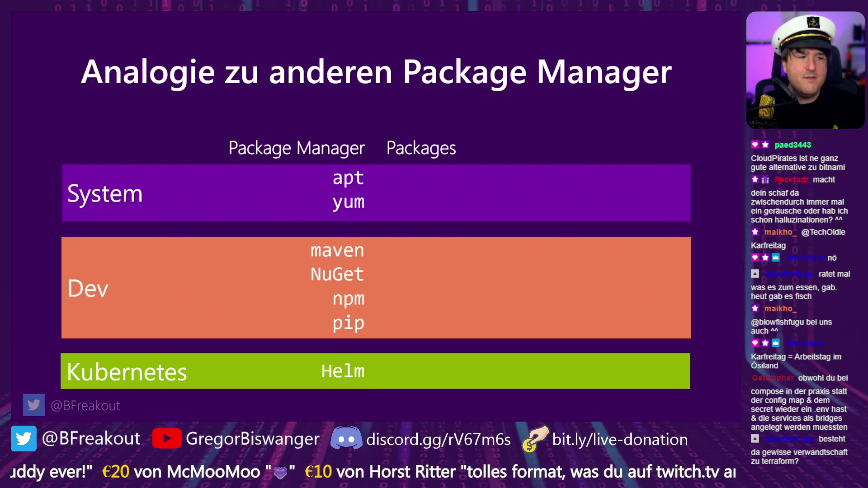
key(Right)
key(Right)
Reveal Jar/Ear, NuGet Packages, Python Packages and Charts for Helm, then reach the Helm Analogy slide
key(Right)
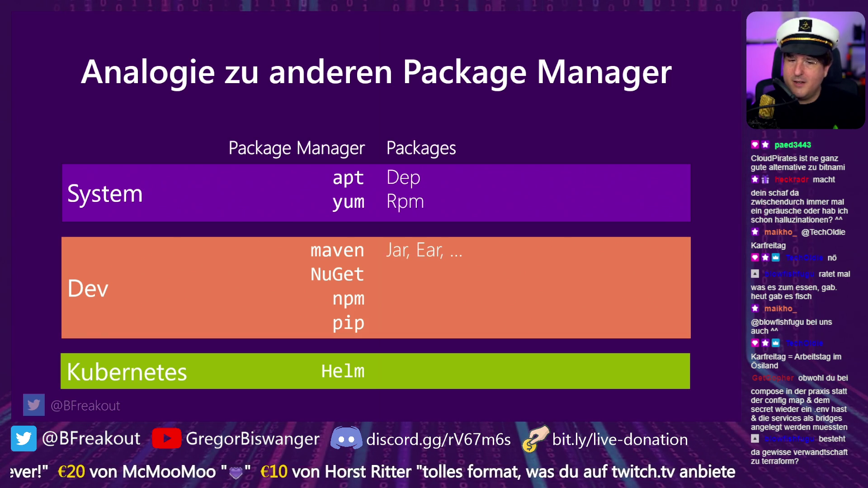
key(Right)
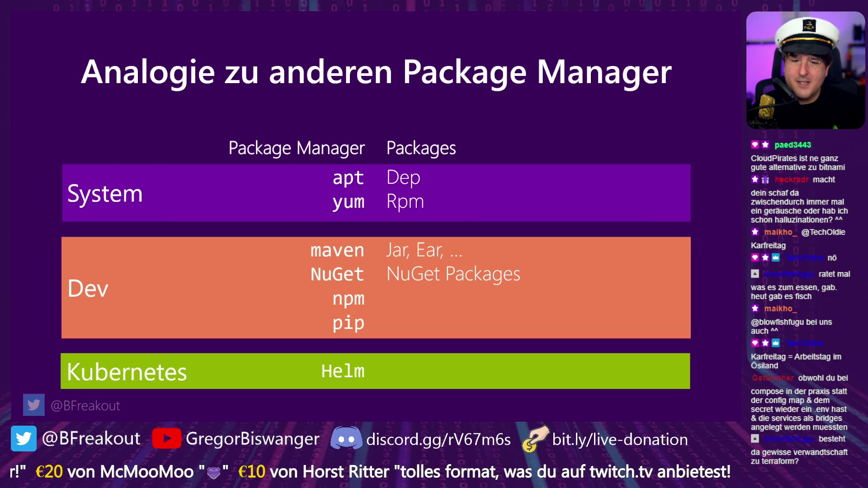
key(Right)
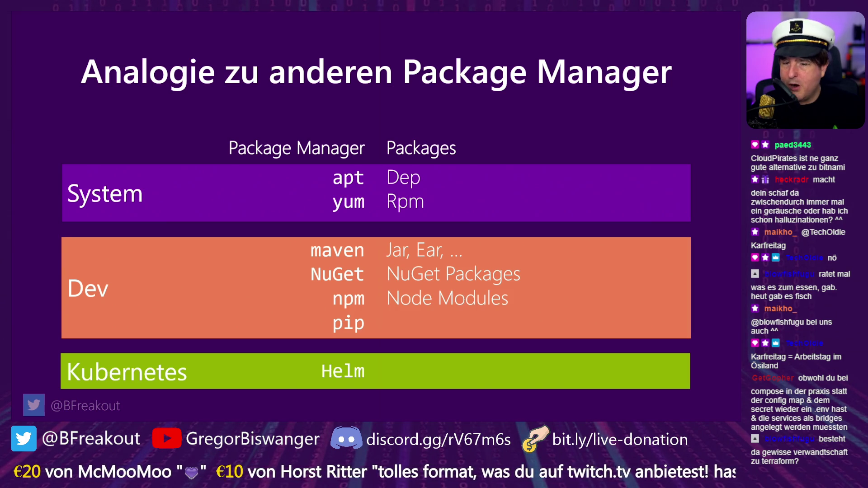
key(Right)
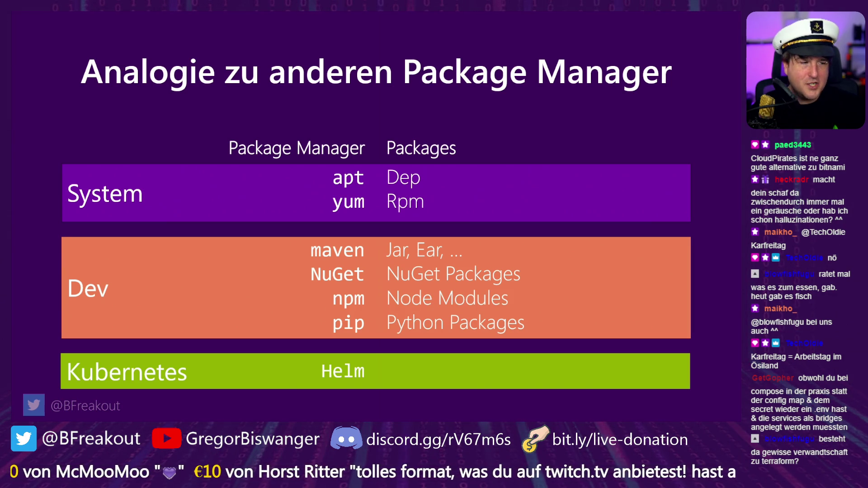
key(Right)
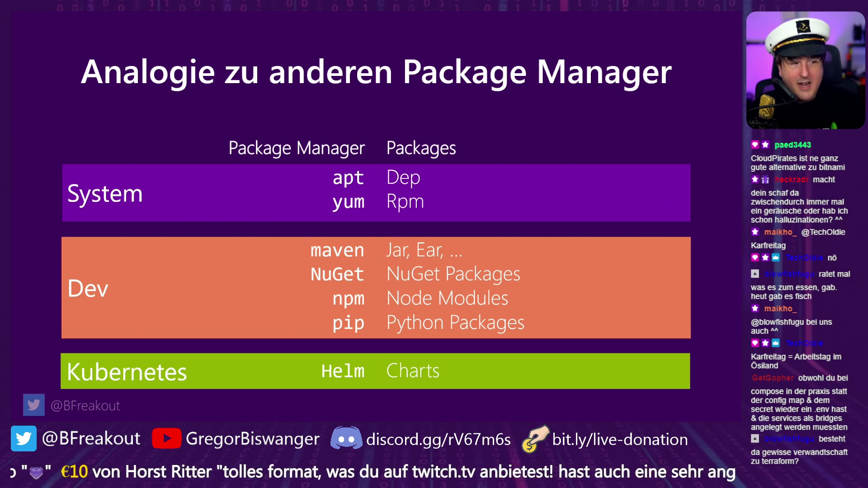
key(Right)
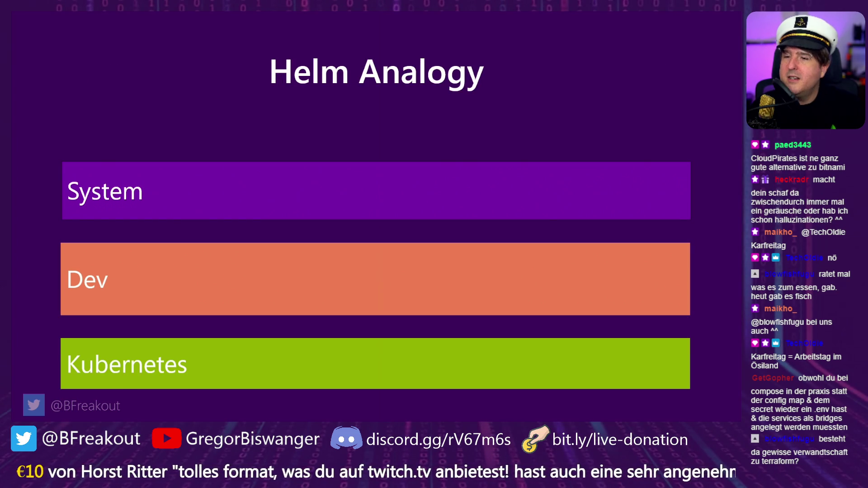
Show the examples apt install nano, apt update and npm install mongo
key(Right)
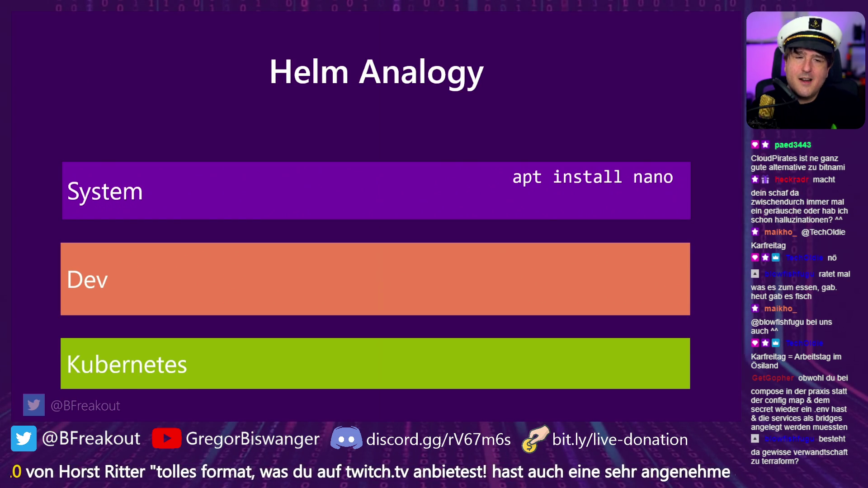
key(Right)
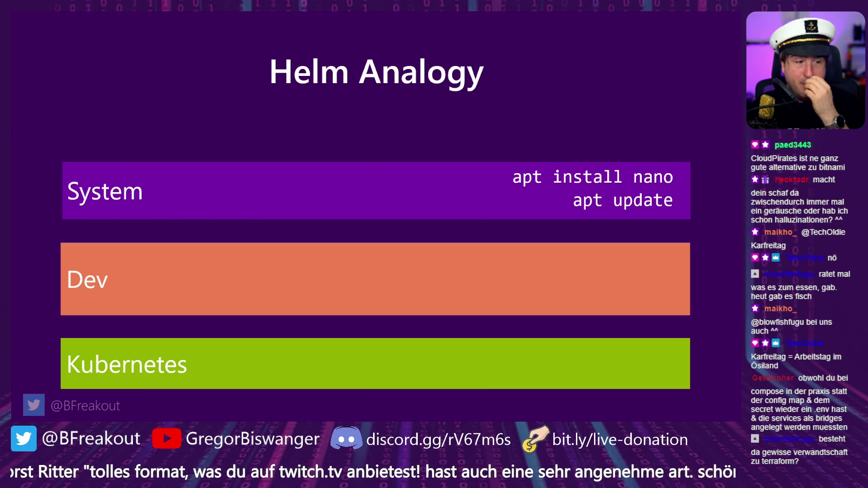
key(Right)
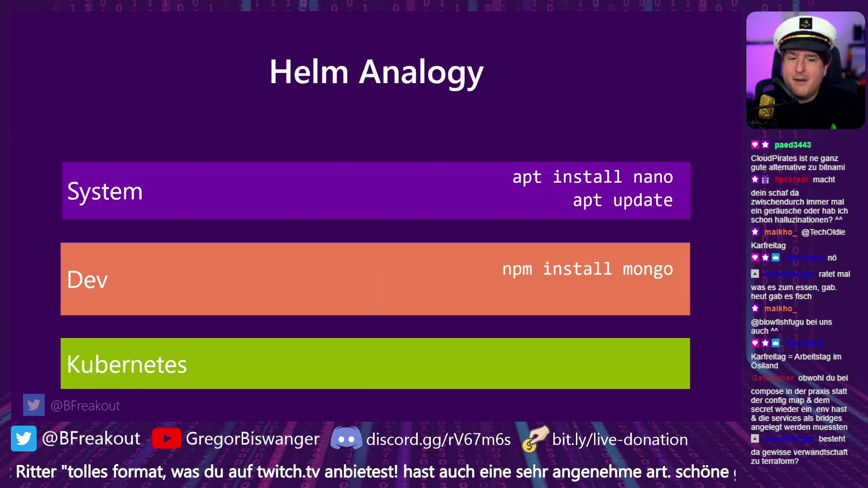